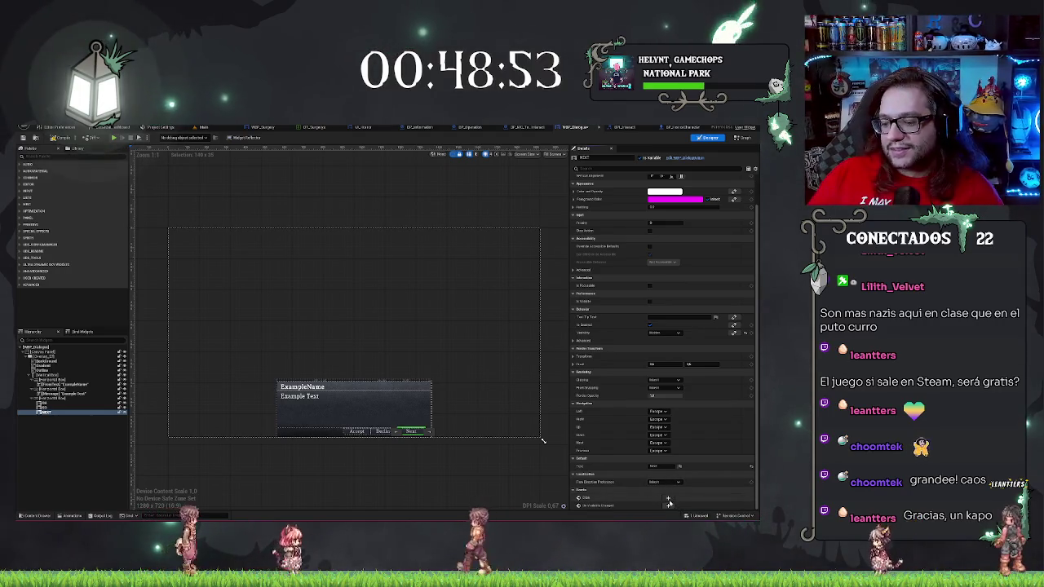
Duplicate the Caller Actor node and wire its message call to the Click (NO) event
{"action": "left_click", "coordinate": [669, 497]}
{"action": "left_click", "coordinate": [414, 219]}
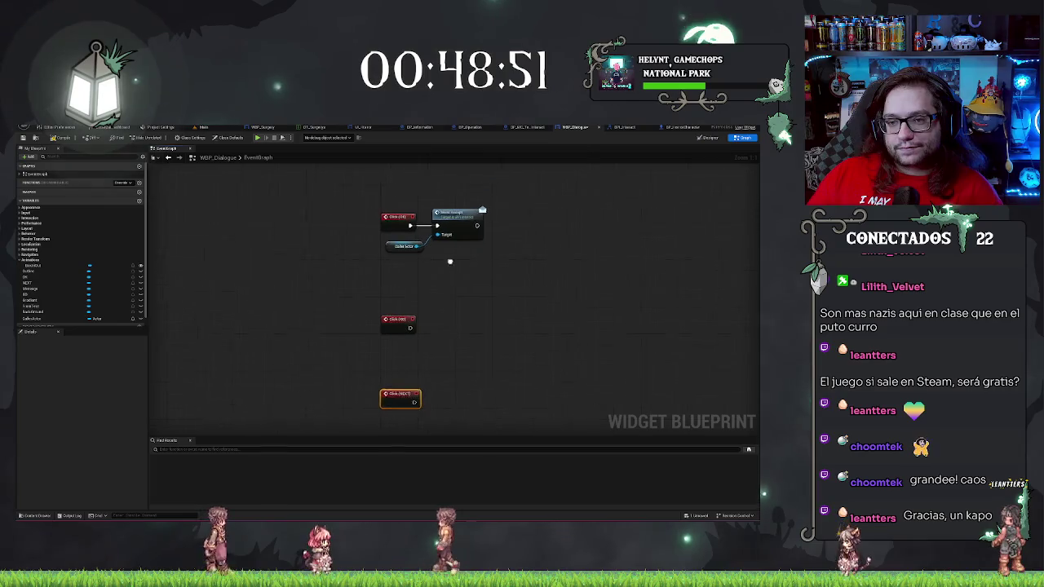
{"action": "key", "text": "ctrl+c"}
{"action": "key", "text": "ctrl+v"}
{"action": "left_click_drag", "start_coordinate": [412, 353], "coordinate": [431, 342]}
{"action": "type", "text": "text"}
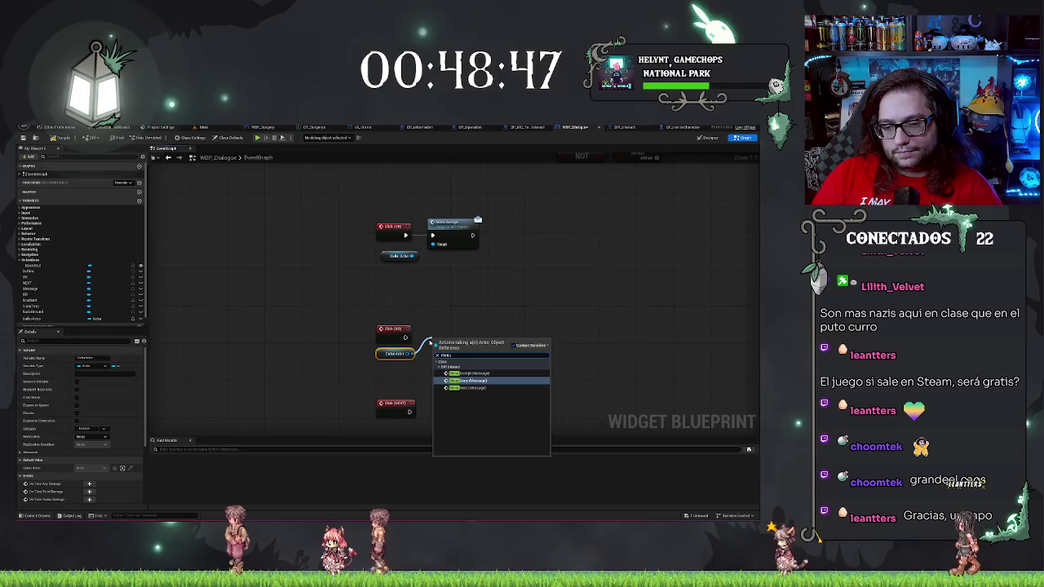
{"action": "left_click", "coordinate": [467, 370]}
{"action": "left_click_drag", "start_coordinate": [437, 351], "coordinate": [405, 337]}
{"action": "left_click", "coordinate": [395, 329]}
{"action": "key", "text": "q"}
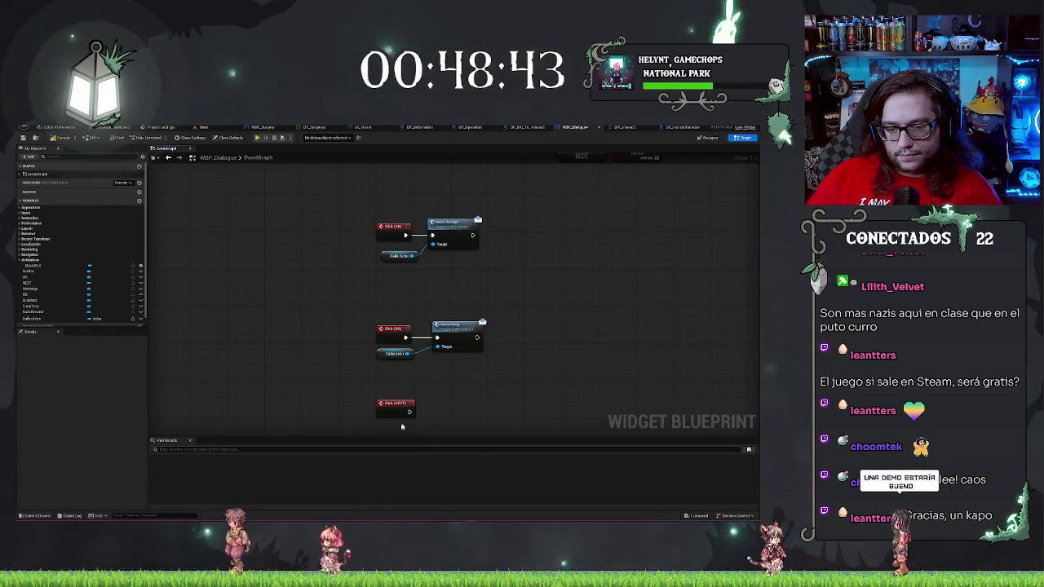
Add a Menu Next call on Click (NEXT) targeting a pasted Caller Actor node
{"action": "left_click_drag", "start_coordinate": [409, 412], "coordinate": [440, 420]}
{"action": "type", "text": "story"}
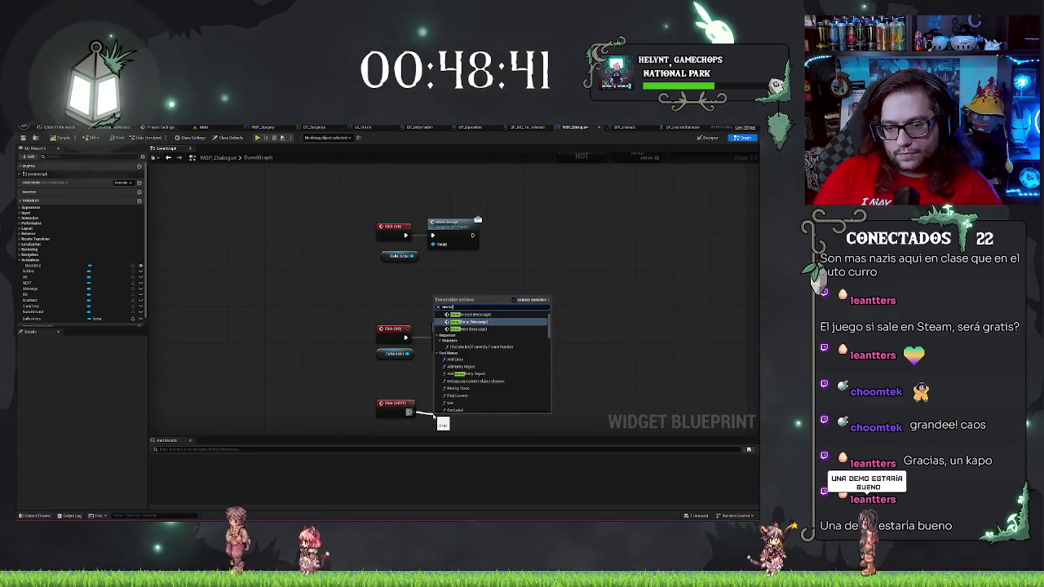
{"action": "key", "text": "Return"}
{"action": "left_click", "coordinate": [394, 353]}
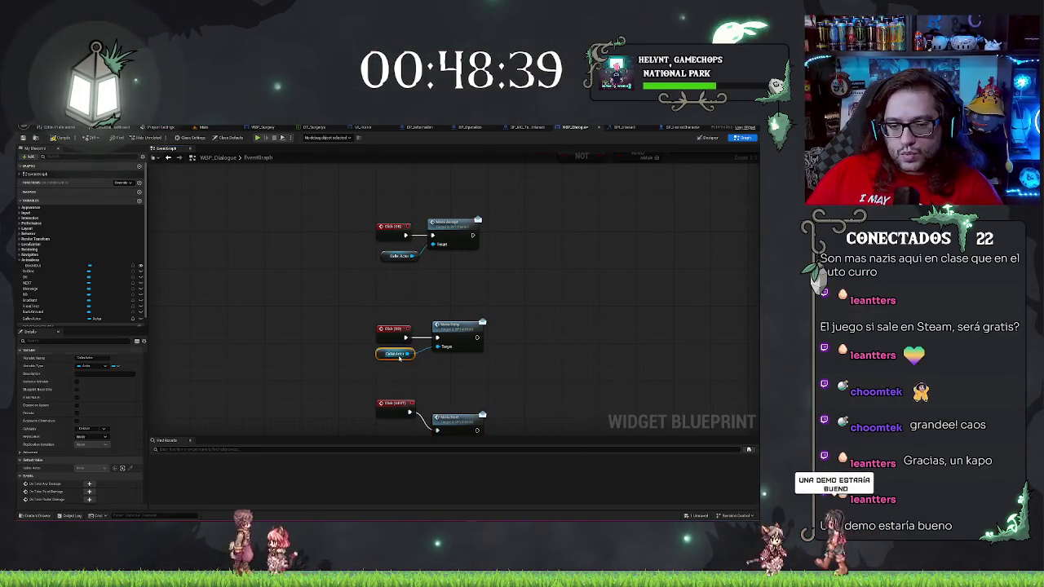
{"action": "key", "text": "ctrl+c"}
{"action": "key", "text": "ctrl+v"}
{"action": "mouse_move", "coordinate": [428, 402]}
{"action": "left_mouse_down"}
{"action": "mouse_move", "coordinate": [440, 397]}
{"action": "mouse_move", "coordinate": [454, 357]}
{"action": "left_mouse_up"}
Align Menu Next and the Caller Actor nodes with their click events, then return to the level
{"action": "left_click", "coordinate": [454, 384]}
{"action": "left_click", "coordinate": [395, 395]}
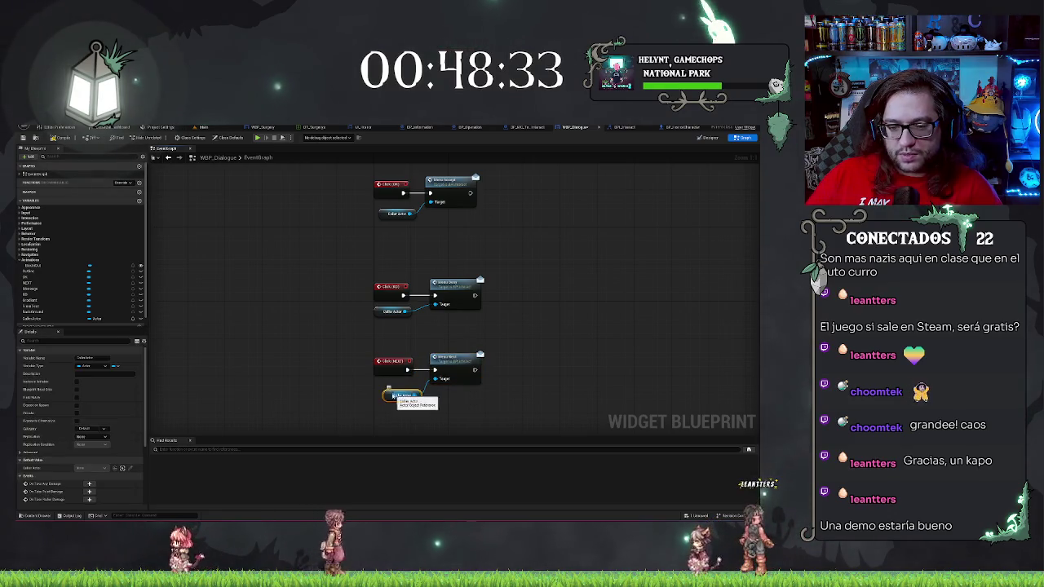
{"action": "left_click_drag", "start_coordinate": [388, 394], "coordinate": [383, 388]}
{"action": "left_click", "coordinate": [444, 412]}
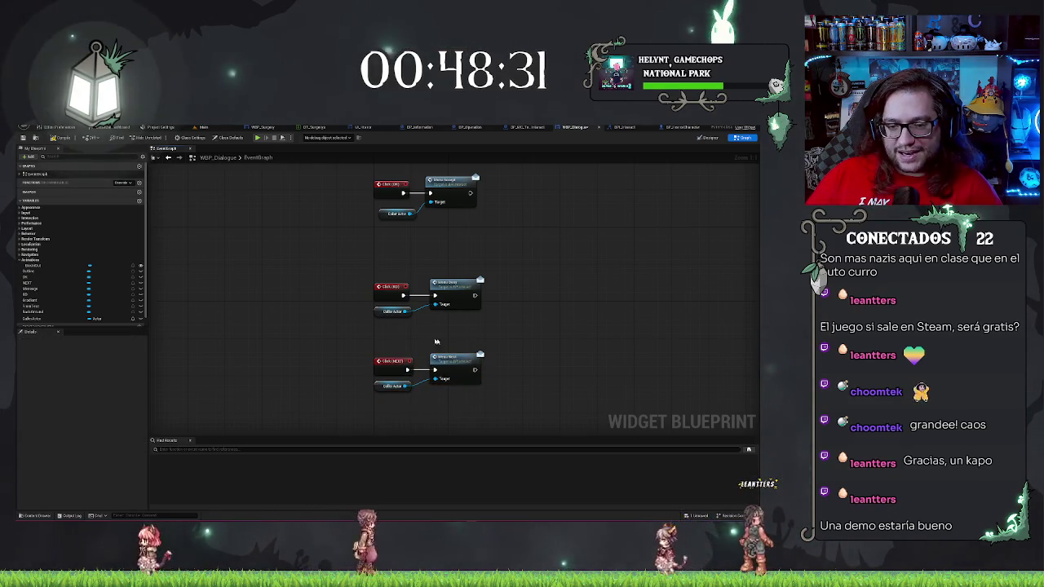
{"action": "left_click_drag", "start_coordinate": [387, 215], "coordinate": [379, 210]}
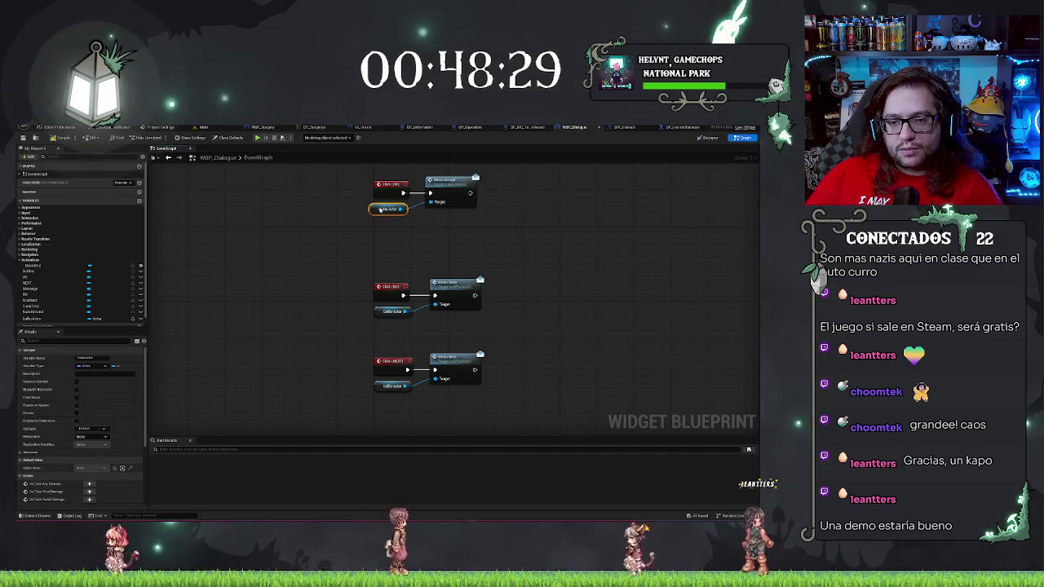
{"action": "left_click", "coordinate": [433, 236]}
{"action": "left_click_drag", "start_coordinate": [506, 263], "coordinate": [467, 284]}
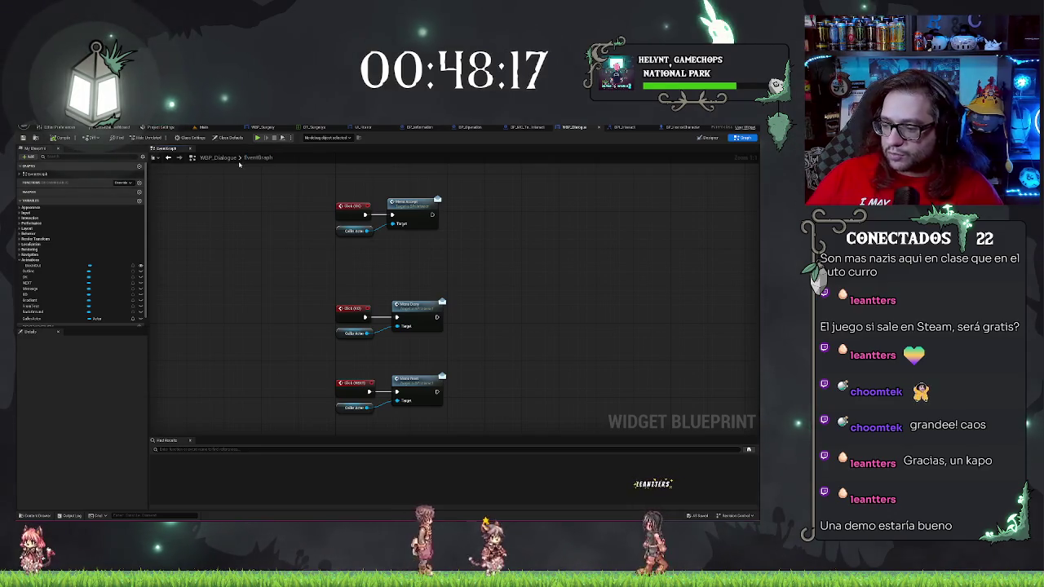
{"action": "left_click_drag", "start_coordinate": [287, 209], "coordinate": [286, 234]}
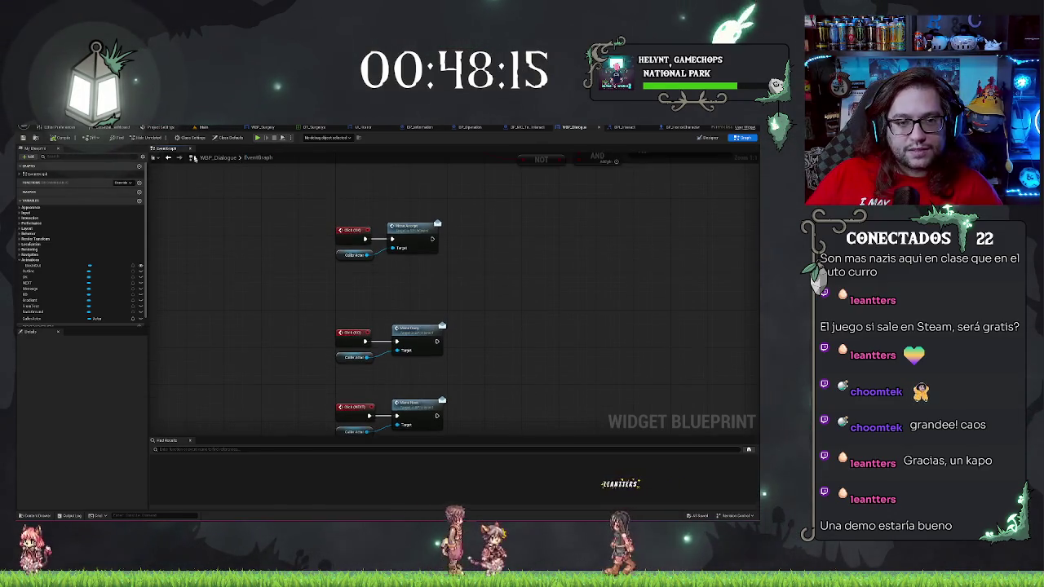
{"action": "left_click", "coordinate": [203, 127]}
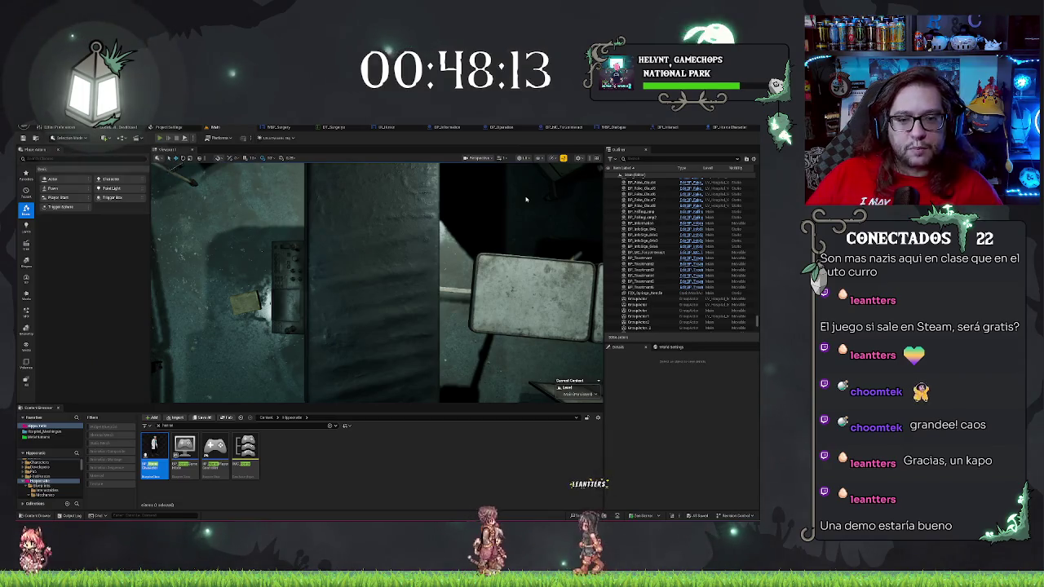
{"action": "key", "text": "alt+p"}
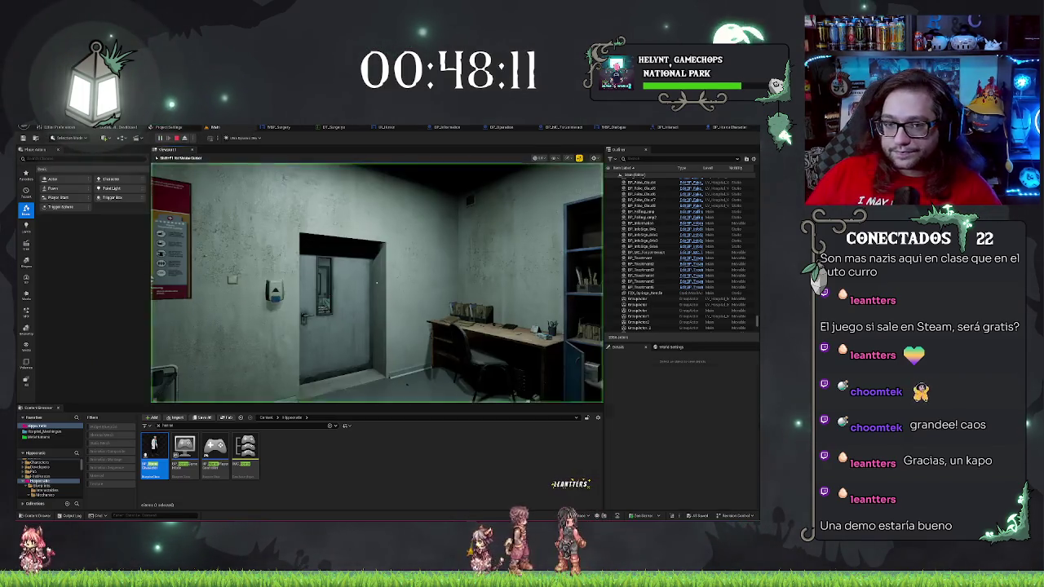
{"action": "key", "text": "w"}
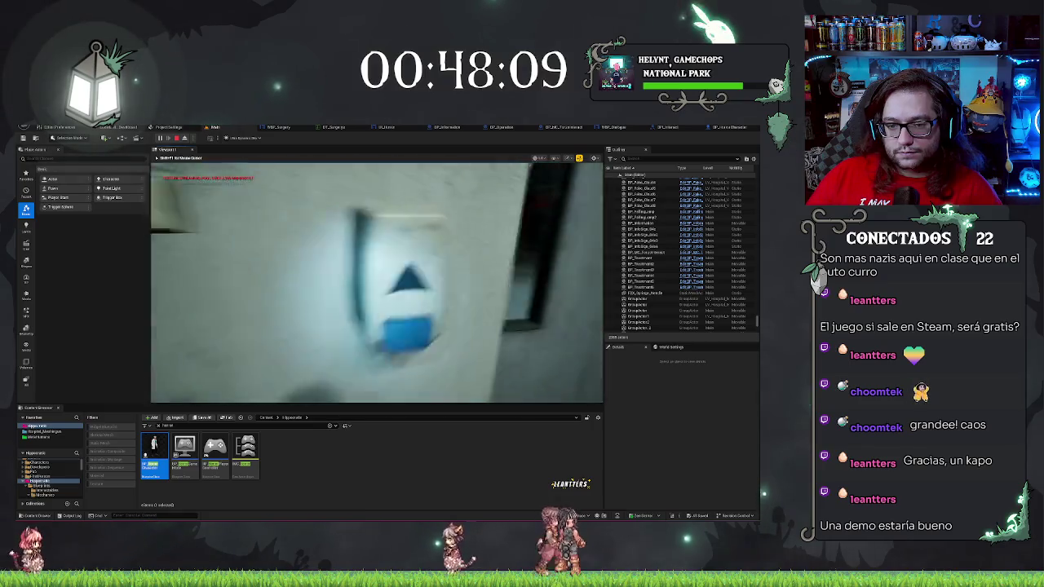
{"action": "key", "text": "w"}
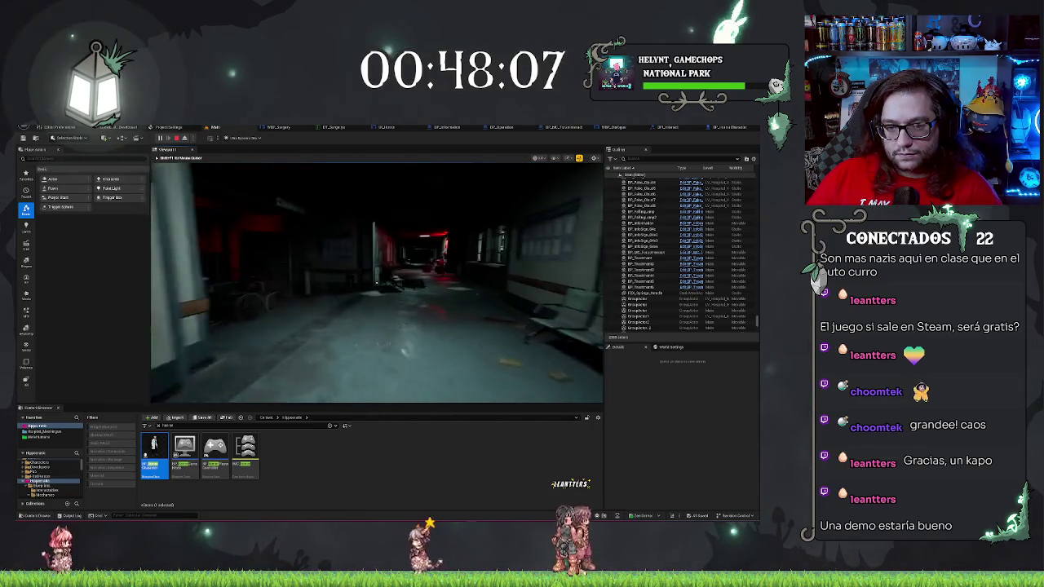
{"action": "key", "text": "w"}
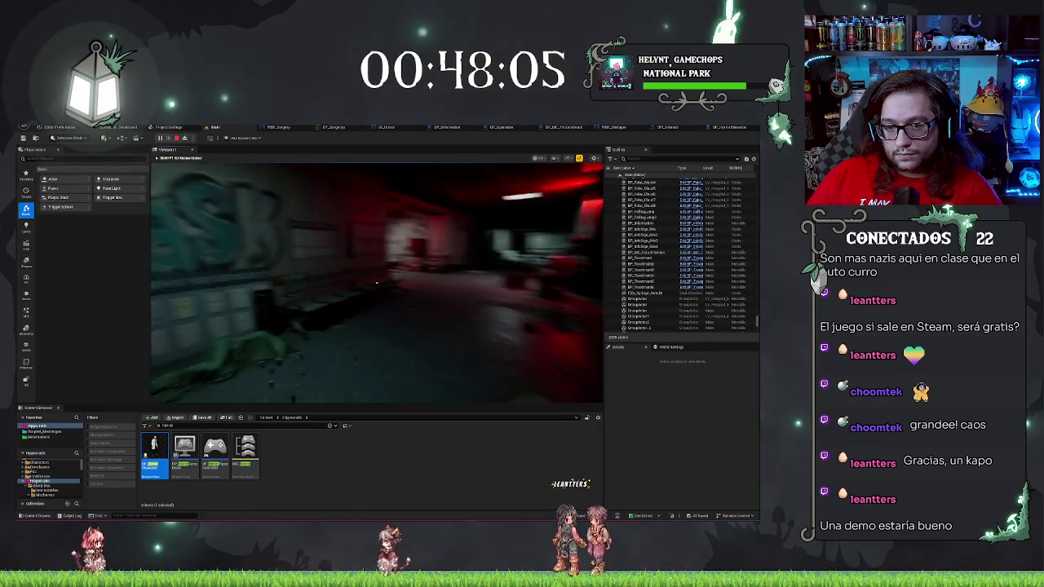
{"action": "key", "text": "w"}
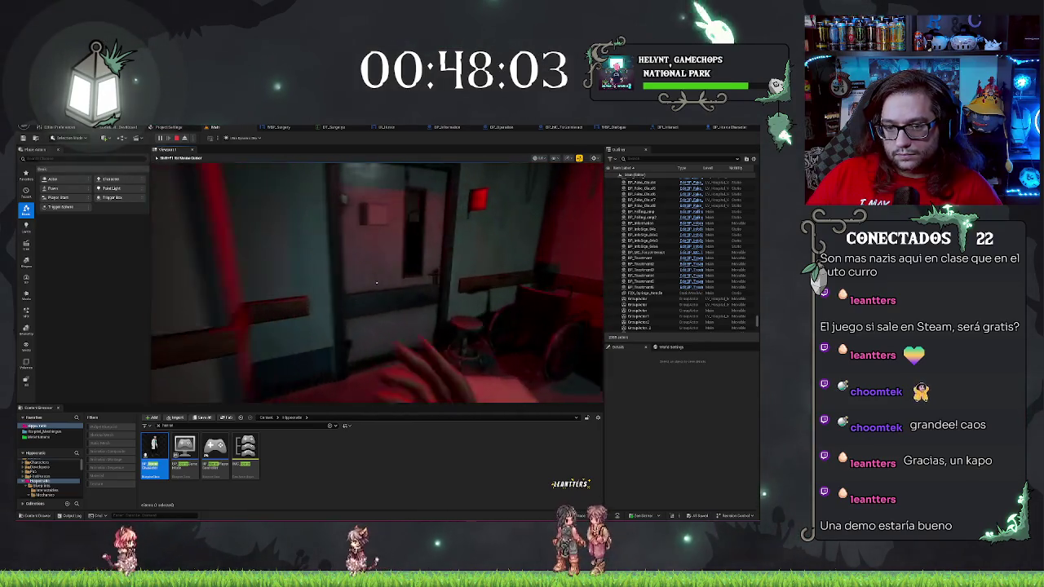
{"action": "key", "text": "w"}
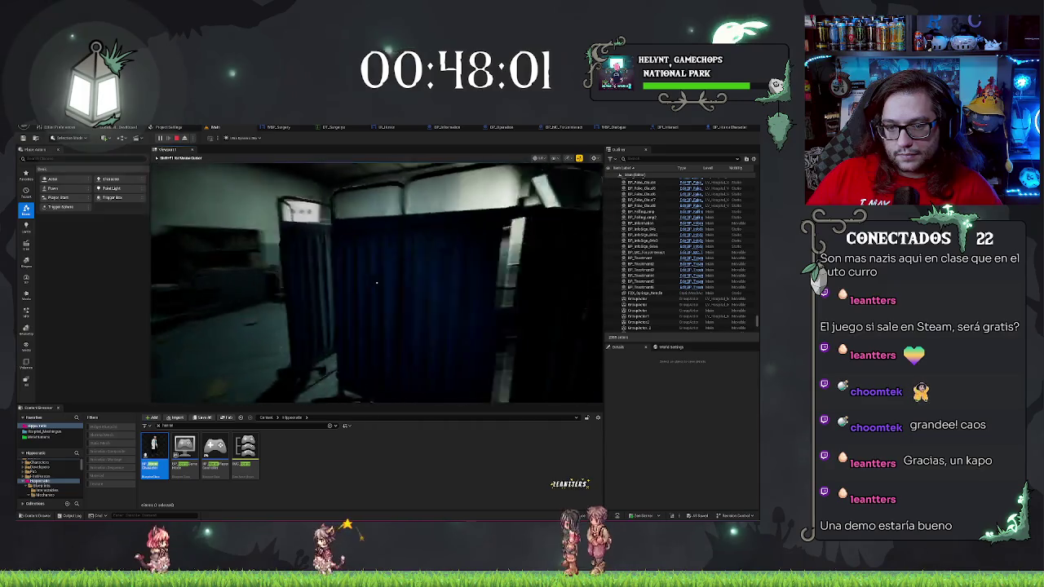
{"action": "key", "text": "w"}
{"action": "key", "text": "w"}
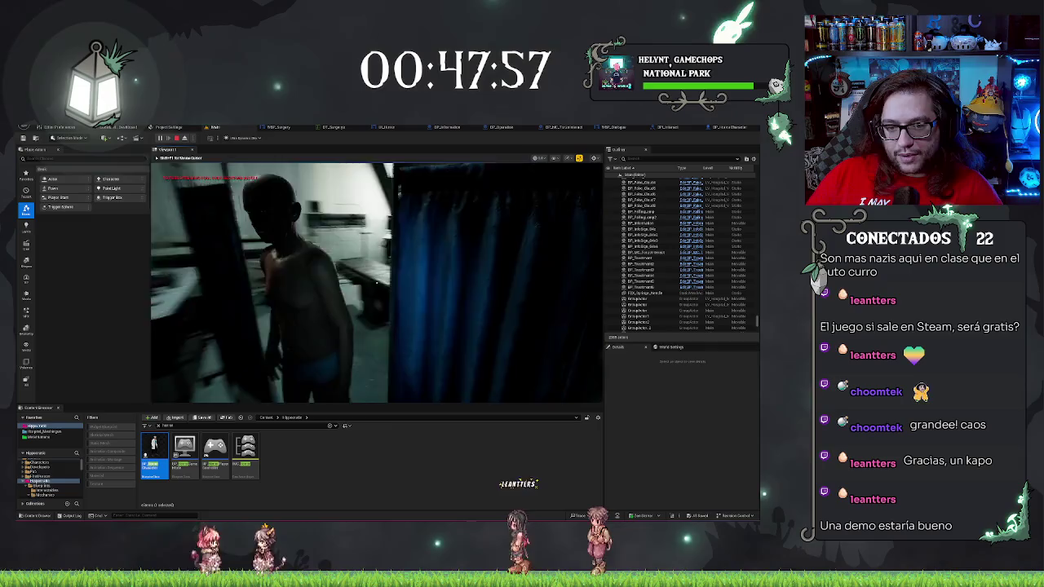
{"action": "key", "text": "w"}
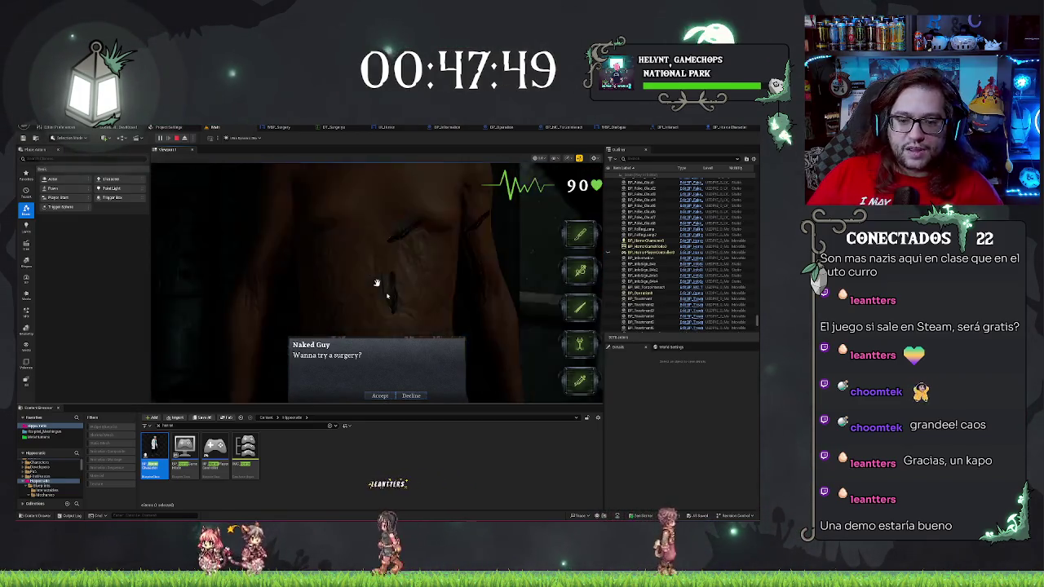
{"action": "key", "text": "Escape"}
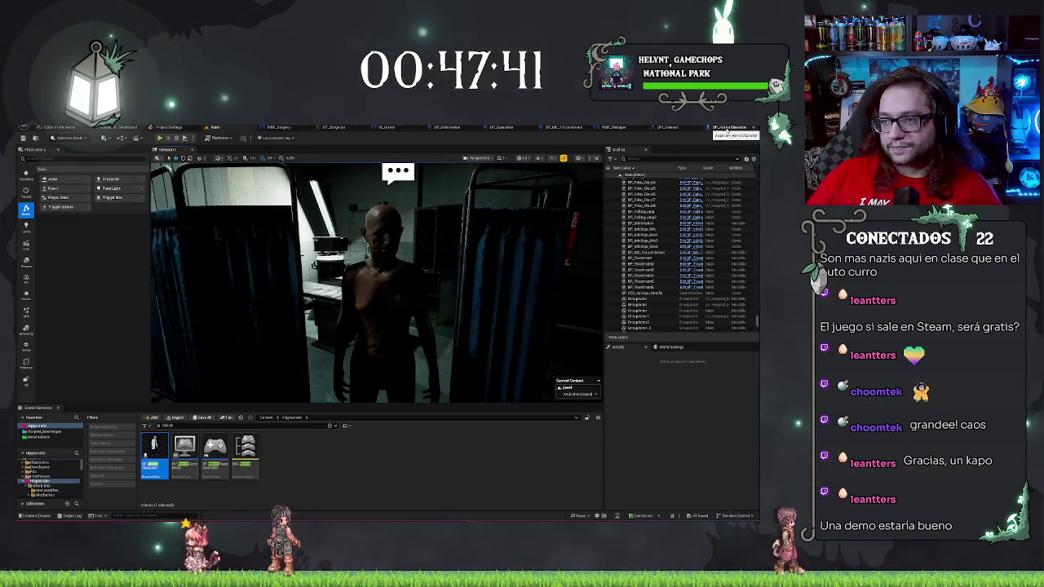
{"action": "left_click", "coordinate": [614, 128]}
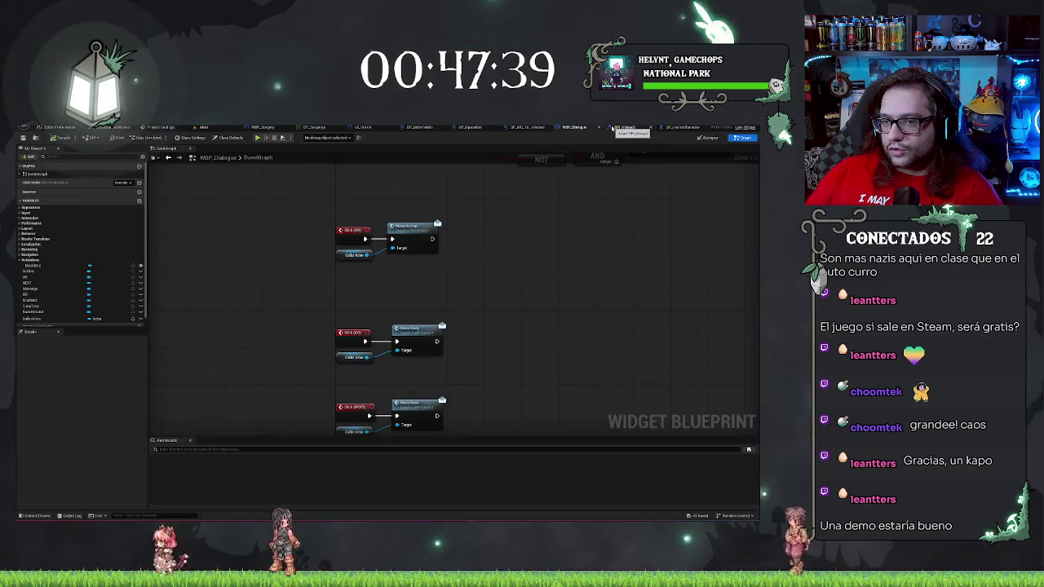
Go from BP_HorrorCharacter to the BP_INC_TorzoInteract event graph with its Spawn Actor node
{"action": "left_click", "coordinate": [681, 128]}
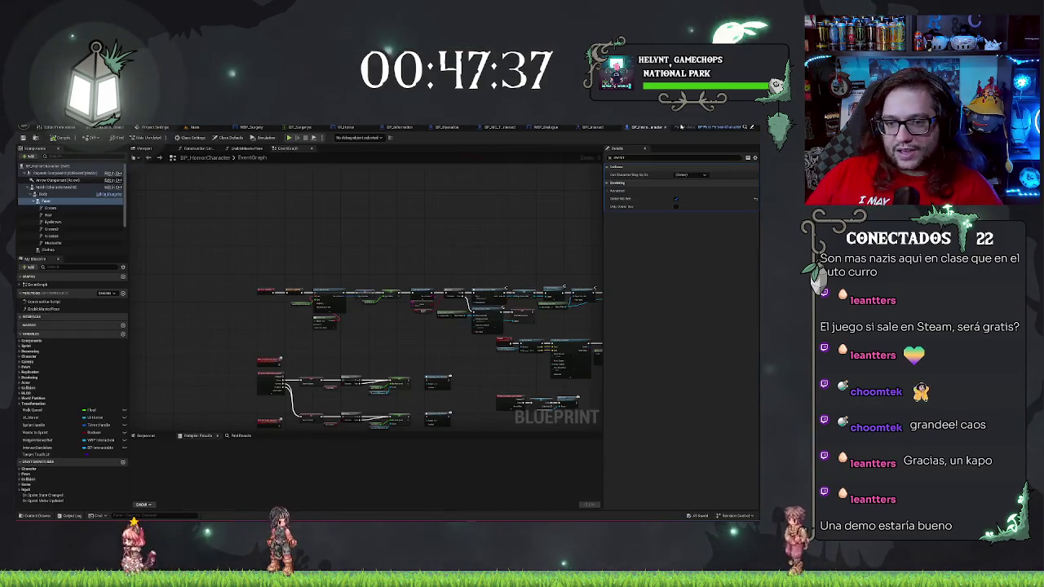
{"action": "left_click", "coordinate": [592, 128]}
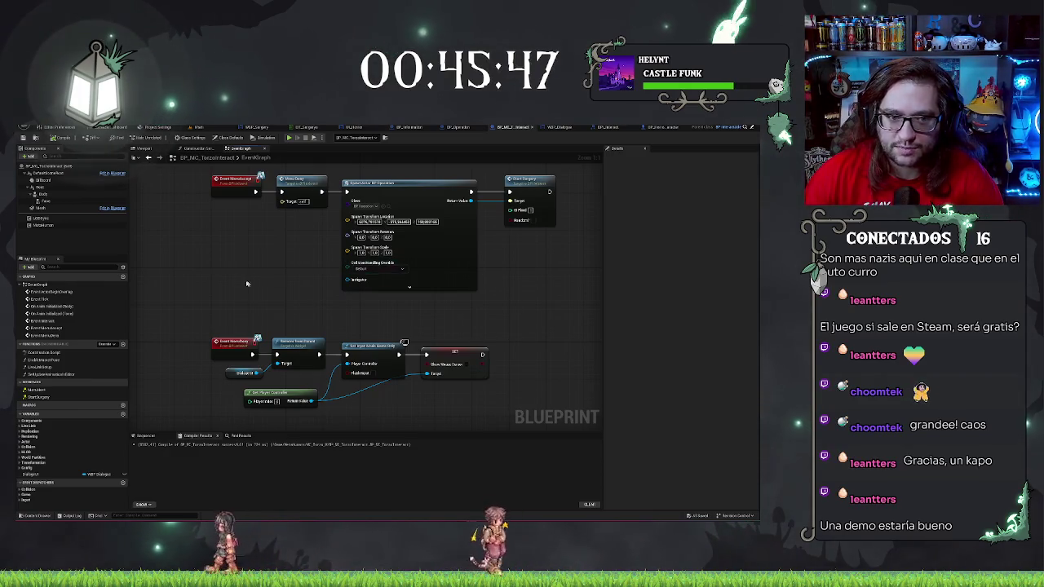
{"action": "mouse_move", "coordinate": [267, 247]}
{"action": "left_mouse_down"}
{"action": "mouse_move", "coordinate": [238, 240]}
{"action": "mouse_move", "coordinate": [289, 245]}
{"action": "mouse_move", "coordinate": [272, 250]}
{"action": "left_mouse_up"}
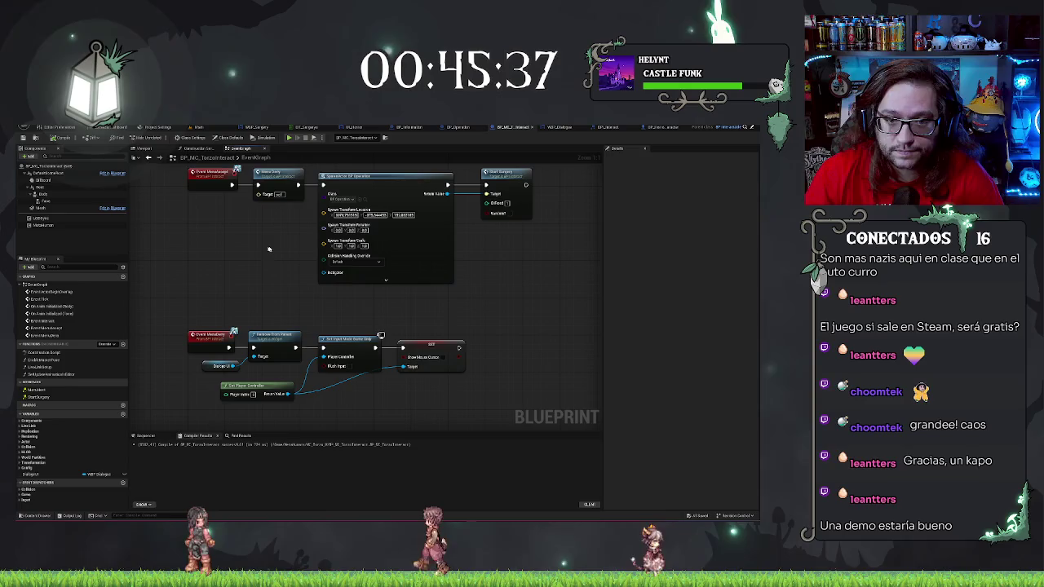
Pan the graph to bring the spawn and surgery nodes and those above into view
{"action": "left_click_drag", "start_coordinate": [258, 214], "coordinate": [244, 245]}
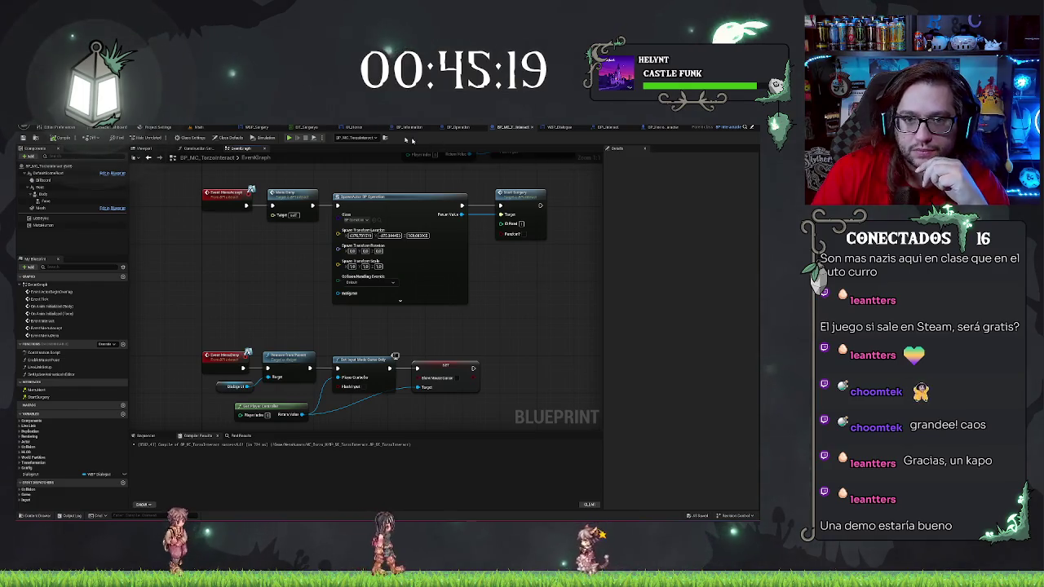
{"action": "mouse_move", "coordinate": [292, 263]}
{"action": "left_mouse_down"}
{"action": "mouse_move", "coordinate": [269, 312]}
{"action": "mouse_move", "coordinate": [292, 317]}
{"action": "left_mouse_up"}
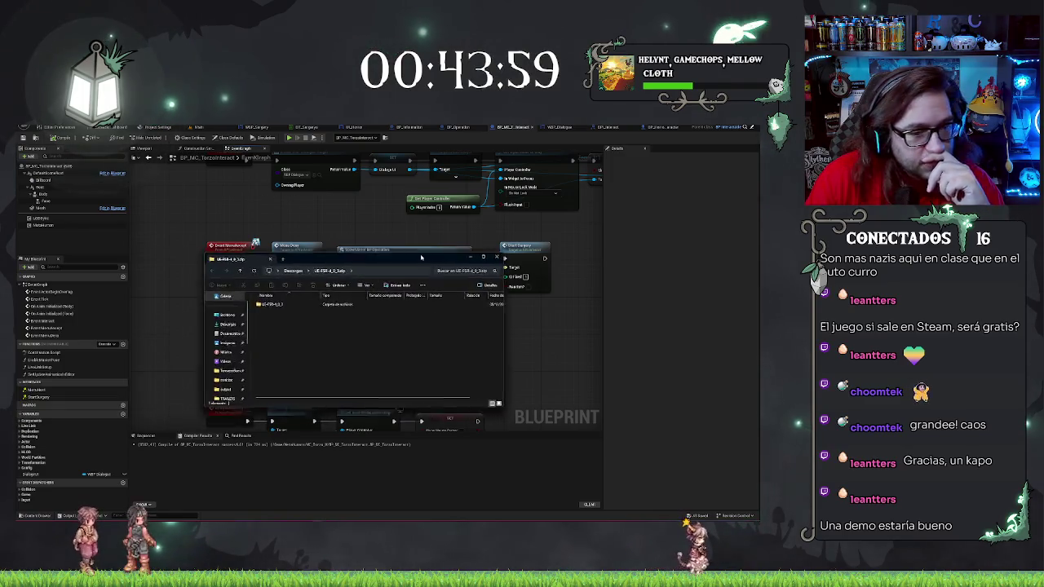
Open the UE-RSR-4.0_3 folder, then push both Explorer windows off-screen to reveal the graph
{"action": "left_click", "coordinate": [285, 262]}
{"action": "double_click", "coordinate": [285, 262]}
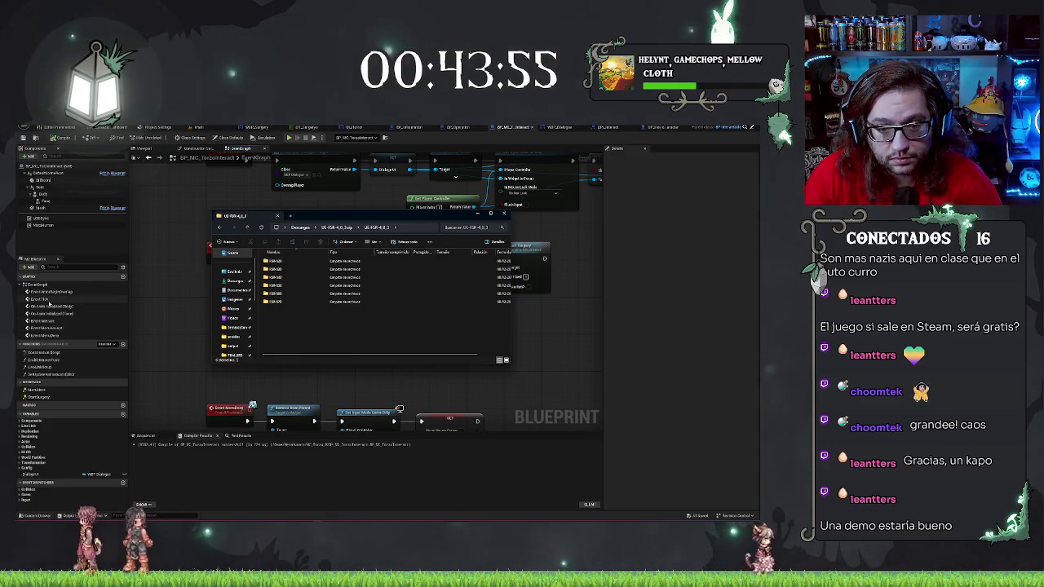
{"action": "key", "text": "ctrl+n"}
{"action": "left_click_drag", "start_coordinate": [304, 232], "coordinate": [16, 245]}
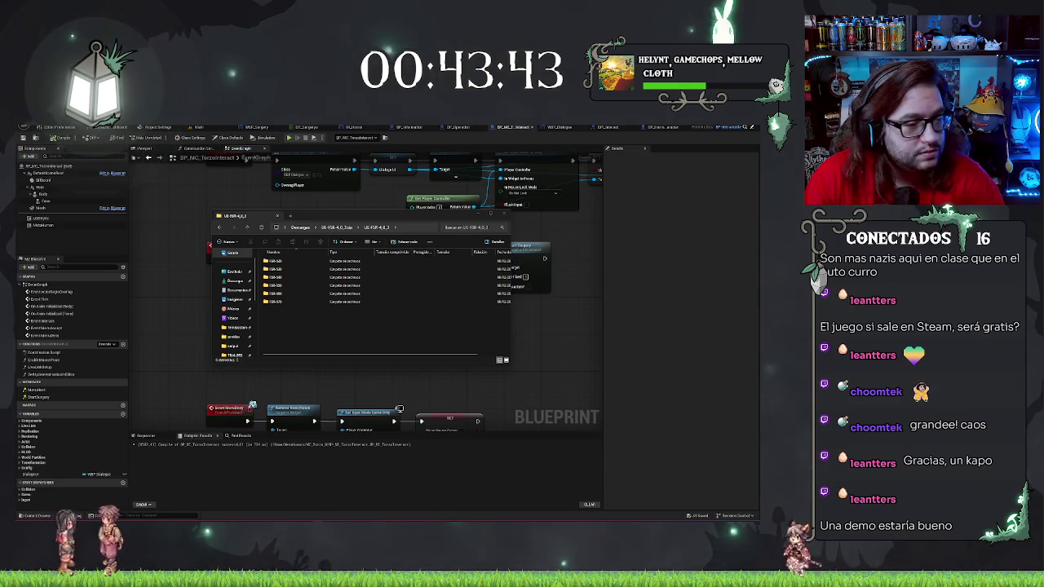
{"action": "left_click", "coordinate": [387, 218]}
{"action": "left_click_drag", "start_coordinate": [387, 218], "coordinate": [12, 211]}
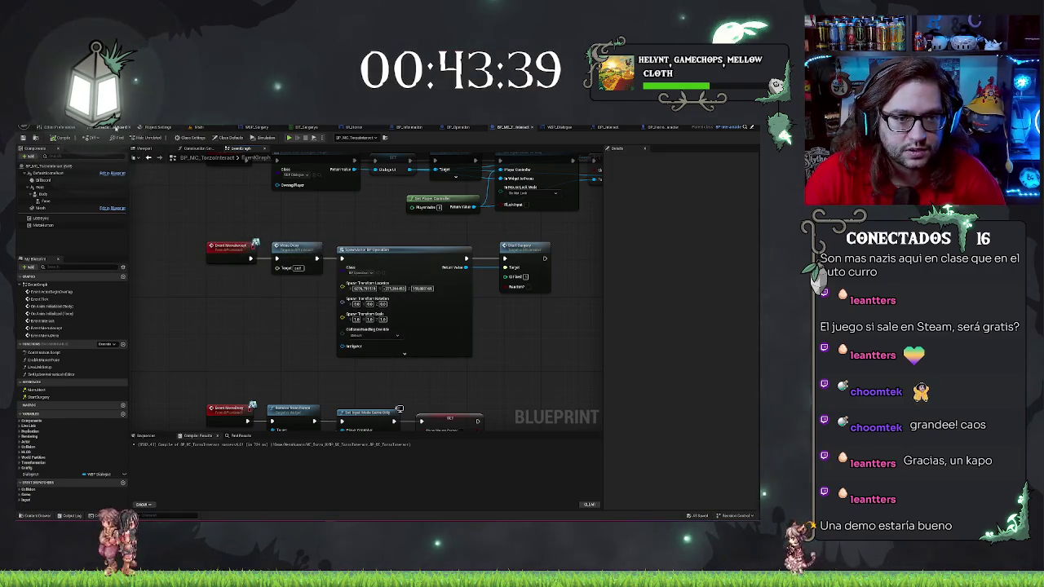
Search 'fsr' in Edit > Plugins and enable the AMD FSR 4 plugin
{"action": "left_click", "coordinate": [122, 127]}
{"action": "left_click", "coordinate": [167, 127]}
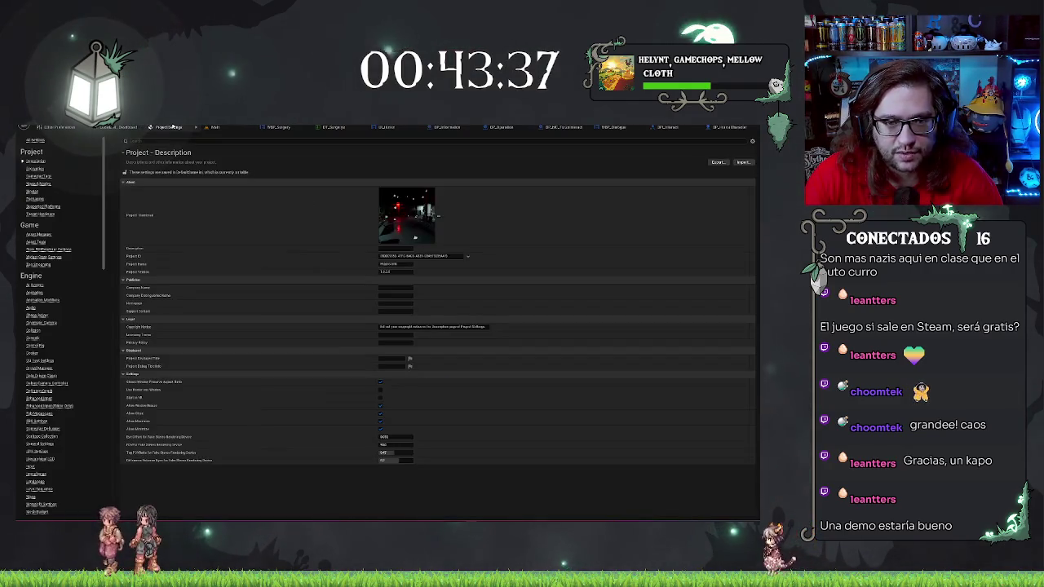
{"action": "left_click", "coordinate": [118, 127]}
{"action": "left_click", "coordinate": [54, 126]}
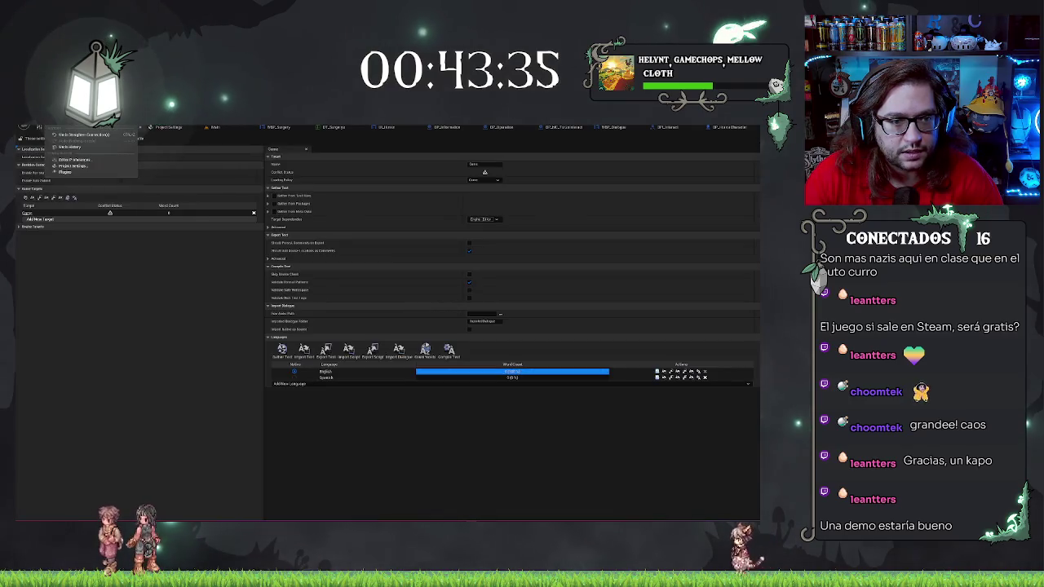
{"action": "left_click", "coordinate": [82, 167]}
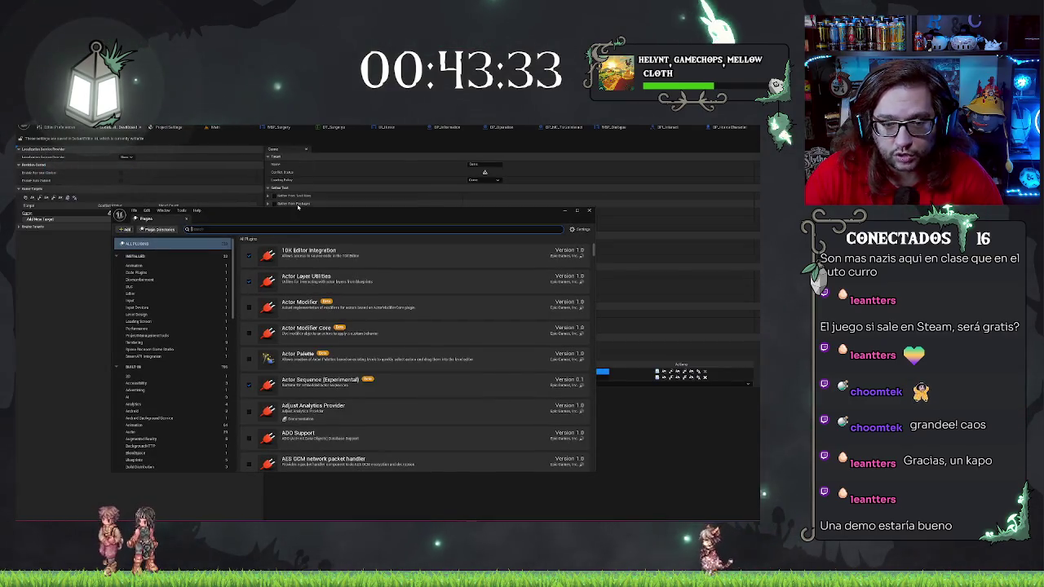
{"action": "type", "text": "fsr"}
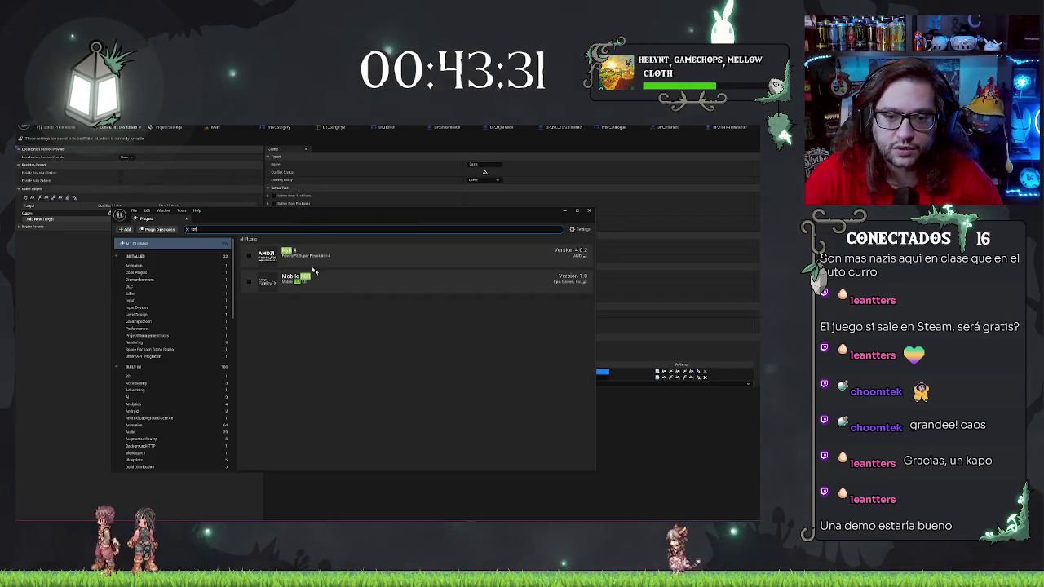
{"action": "left_click", "coordinate": [249, 256]}
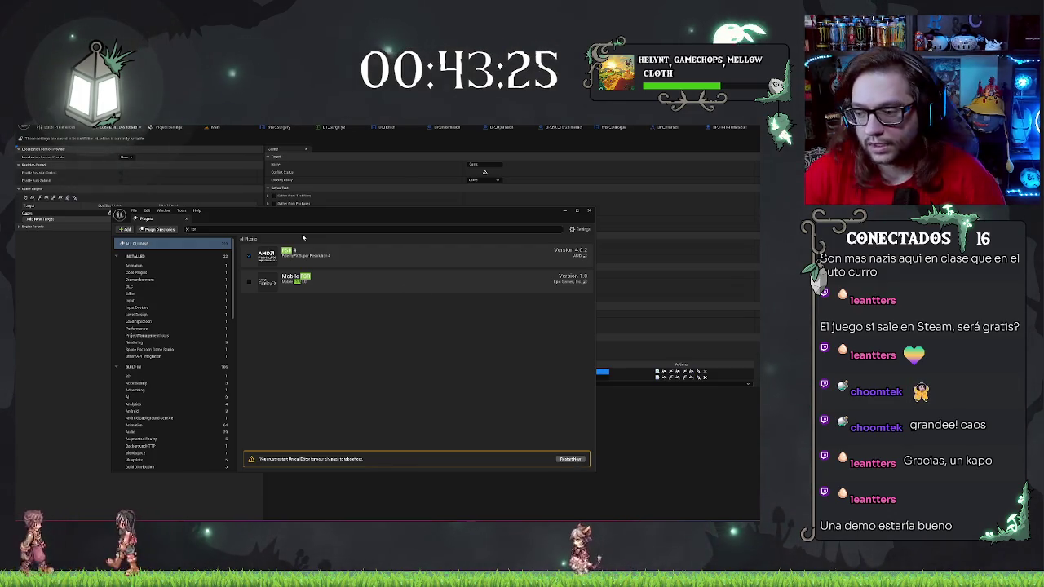
{"action": "key", "text": "alt+Tab"}
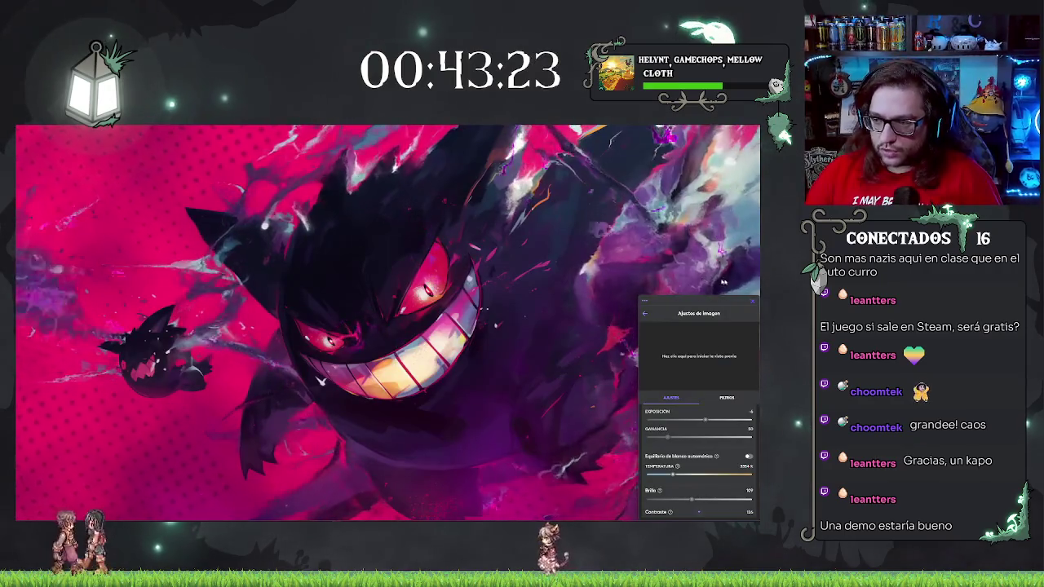
Close the Ajustes de imagen panel on the desktop
{"action": "left_click", "coordinate": [752, 301]}
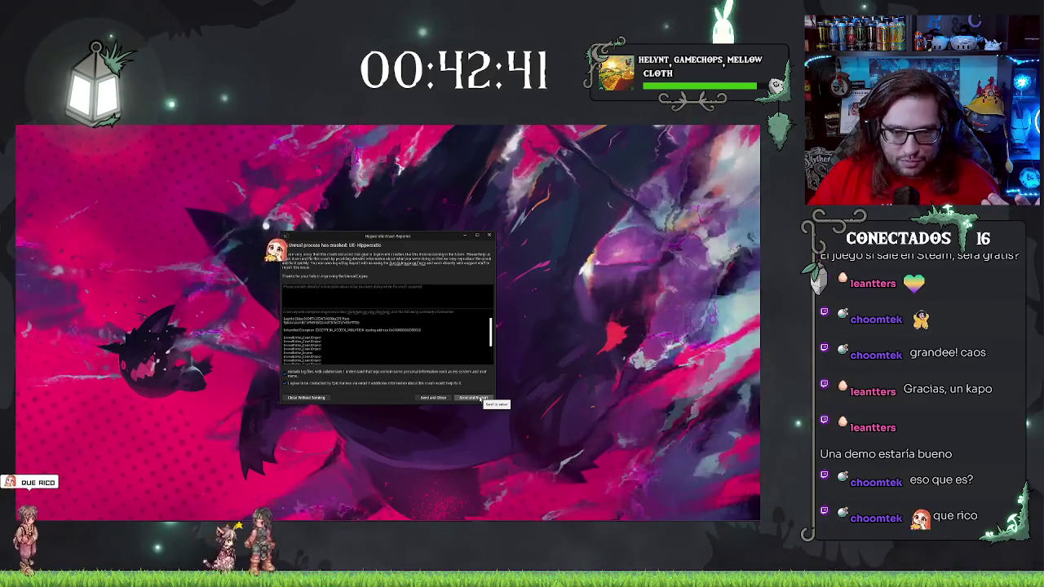
Choose Send and Restart in the Crash Reporter dialog
{"action": "left_click", "coordinate": [481, 398]}
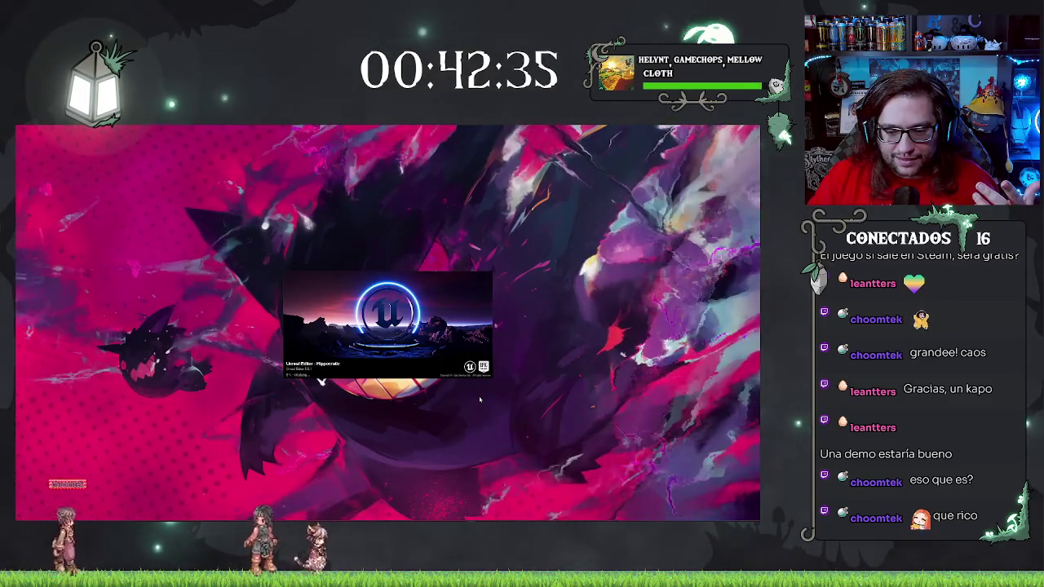
Wait for the editor to relaunch, then bring up its taskbar window options
{"action": "mouse_move", "coordinate": [472, 519]}
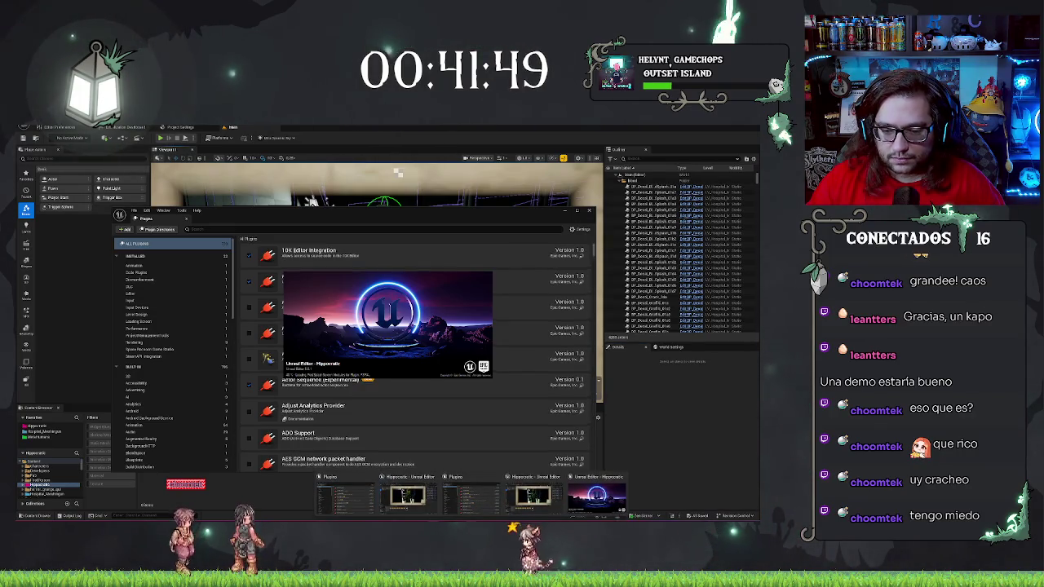
{"action": "right_click", "coordinate": [444, 515]}
Close the duplicate editor instance, confirm 'fsr' in Plugins, and close the Plugins window
{"action": "left_click", "coordinate": [466, 512]}
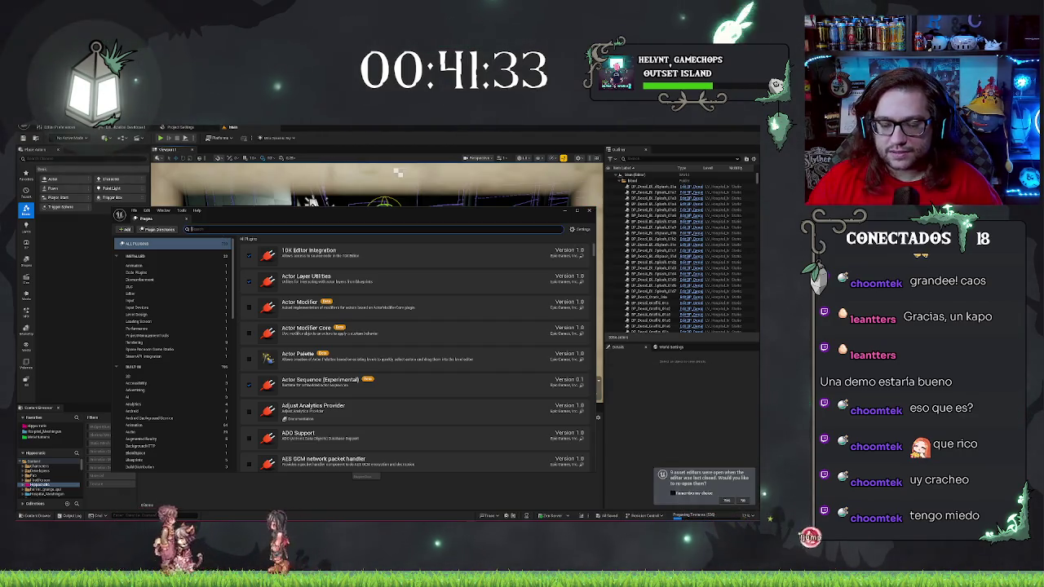
{"action": "type", "text": "fsr"}
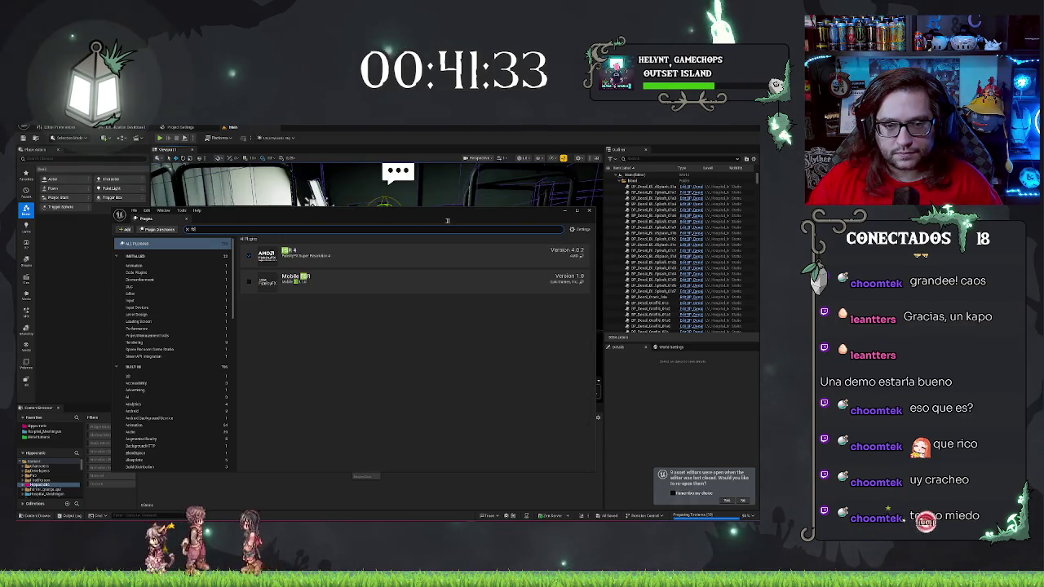
{"action": "left_click", "coordinate": [589, 210]}
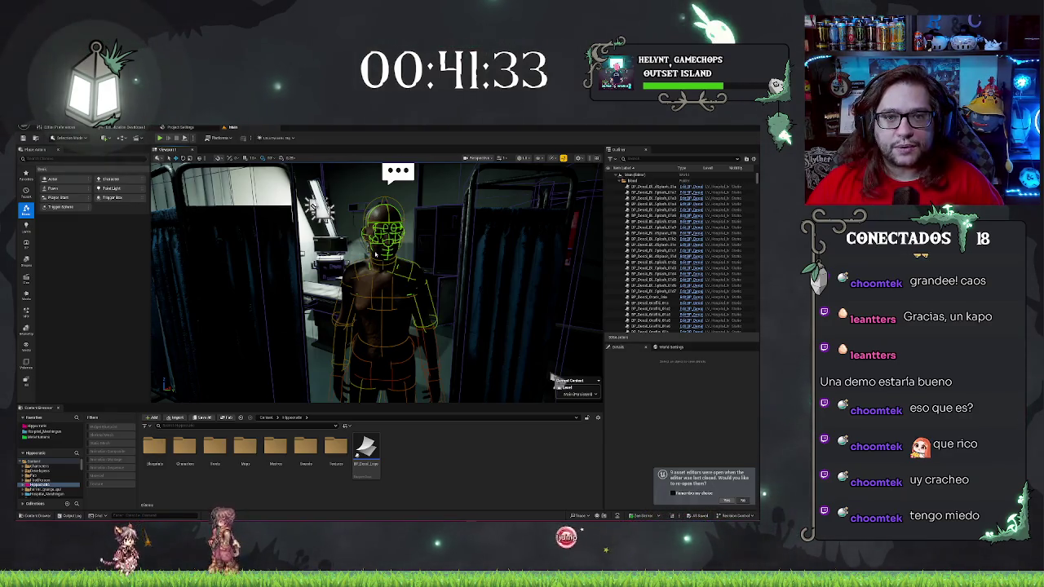
Show the blueprint's class default properties
{"action": "left_click", "coordinate": [231, 137]}
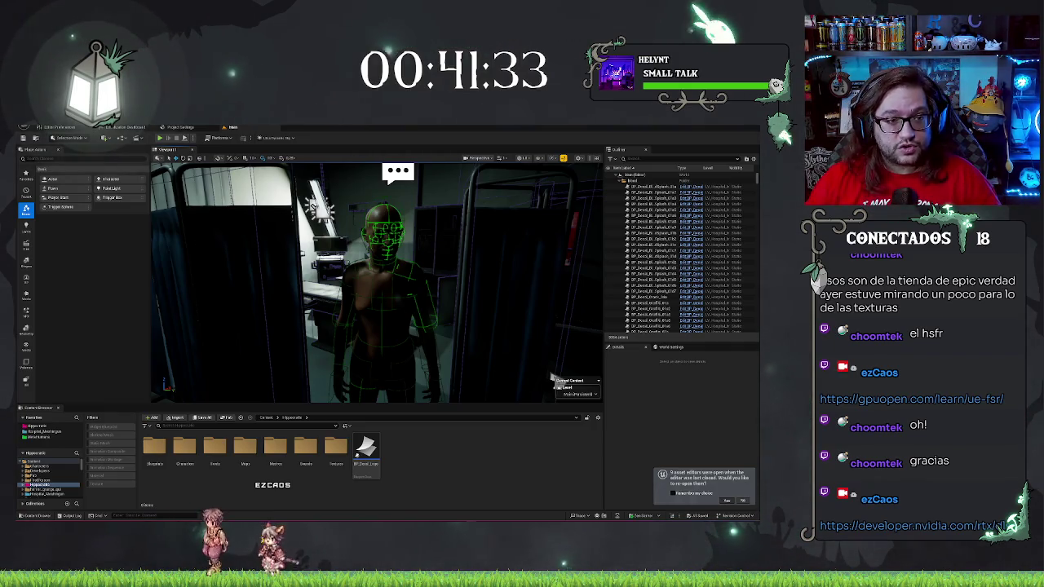
Bring the BP_HorrorCharacter blueprint's event graph back to the front
{"action": "key", "text": "alt+Tab"}
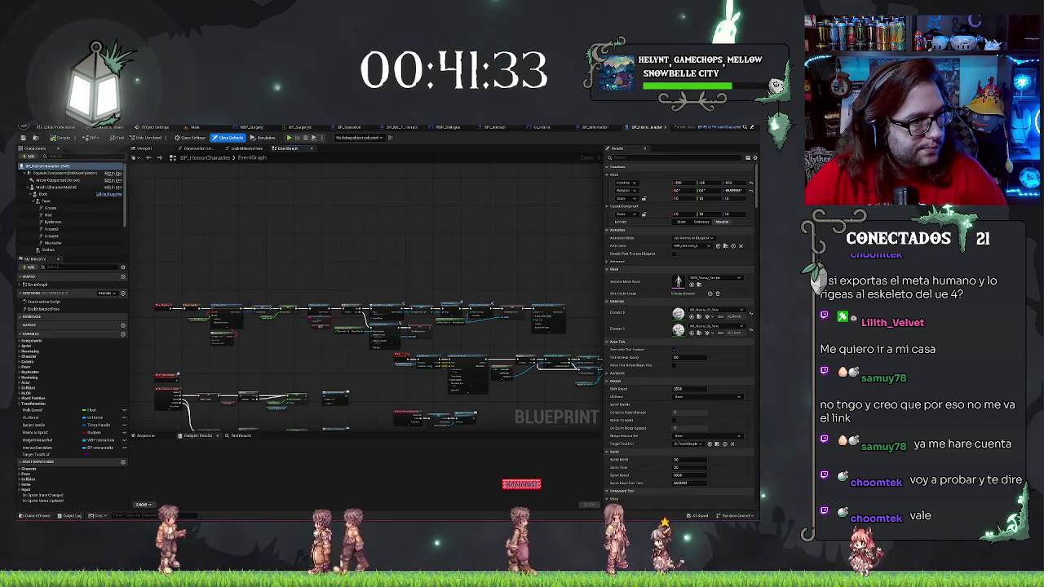
Switch to the browser showing the UnrealEngineVite-PhysX repo on its ueVite26-release branch
{"action": "key", "text": "alt+Tab"}
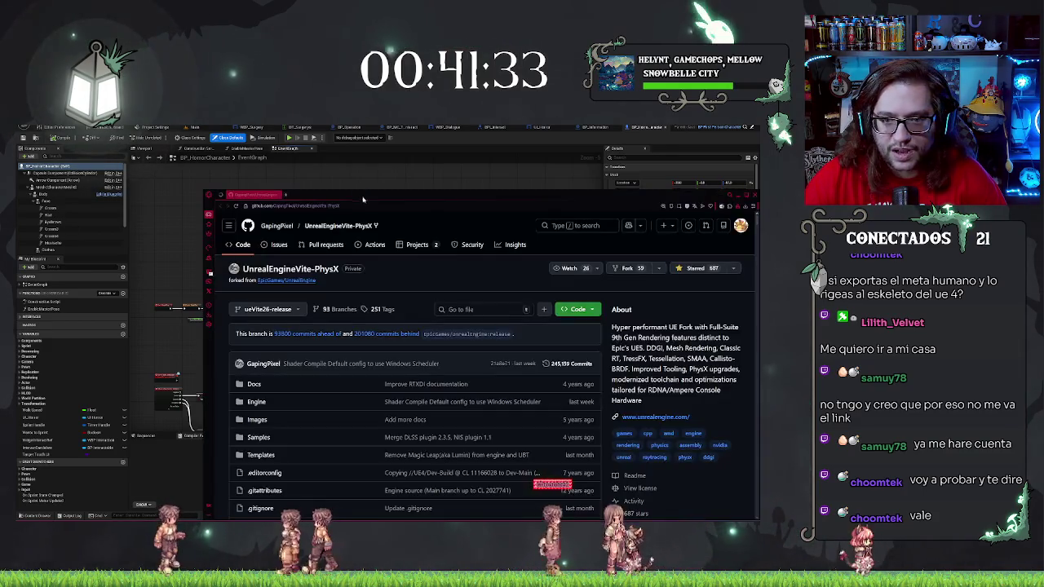
Maximize the browser and scroll the README down to the Dynamic DDGI 811fps screenshot
{"action": "double_click", "coordinate": [362, 198]}
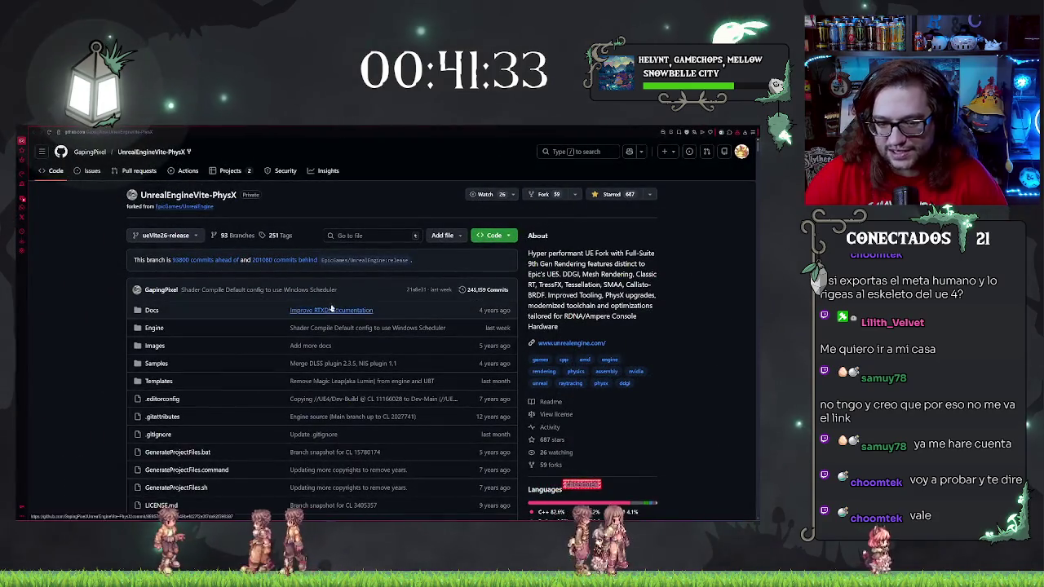
{"action": "scroll", "coordinate": [555, 272], "scroll_direction": "down", "scroll_amount": 10}
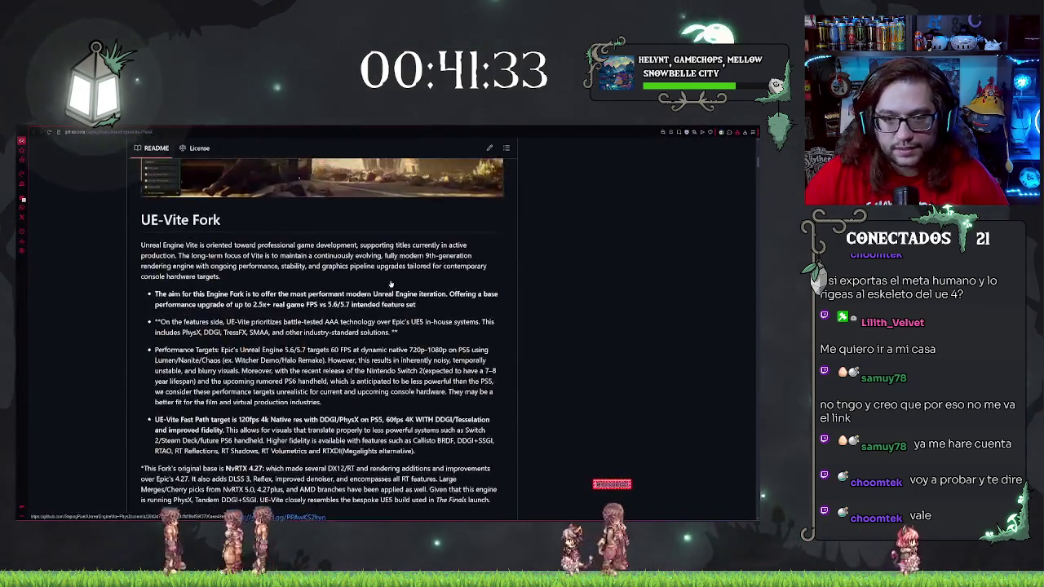
{"action": "scroll", "coordinate": [287, 332], "scroll_direction": "down", "scroll_amount": 1}
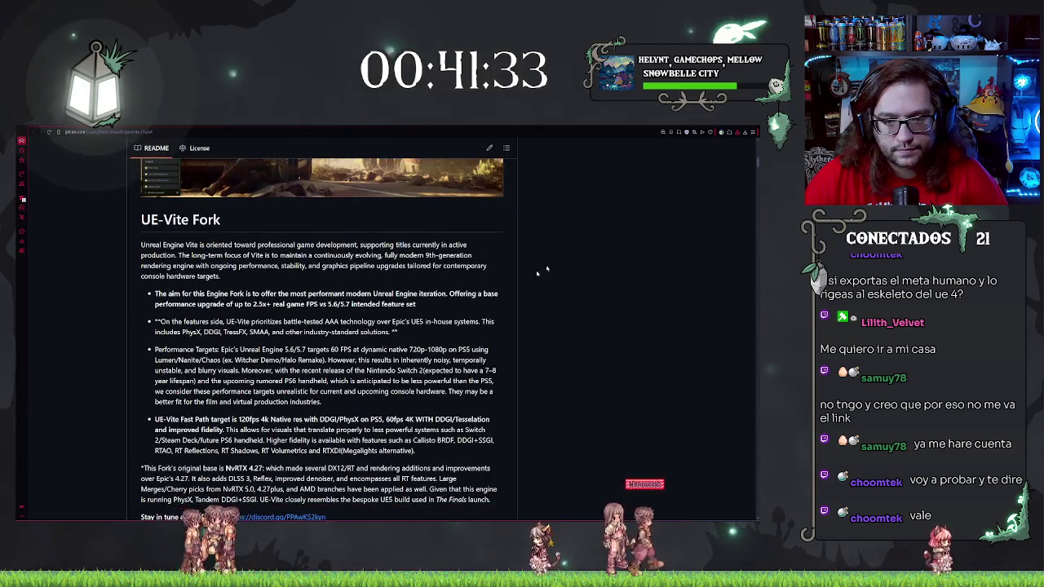
{"action": "scroll", "coordinate": [596, 243], "scroll_direction": "down", "scroll_amount": 1}
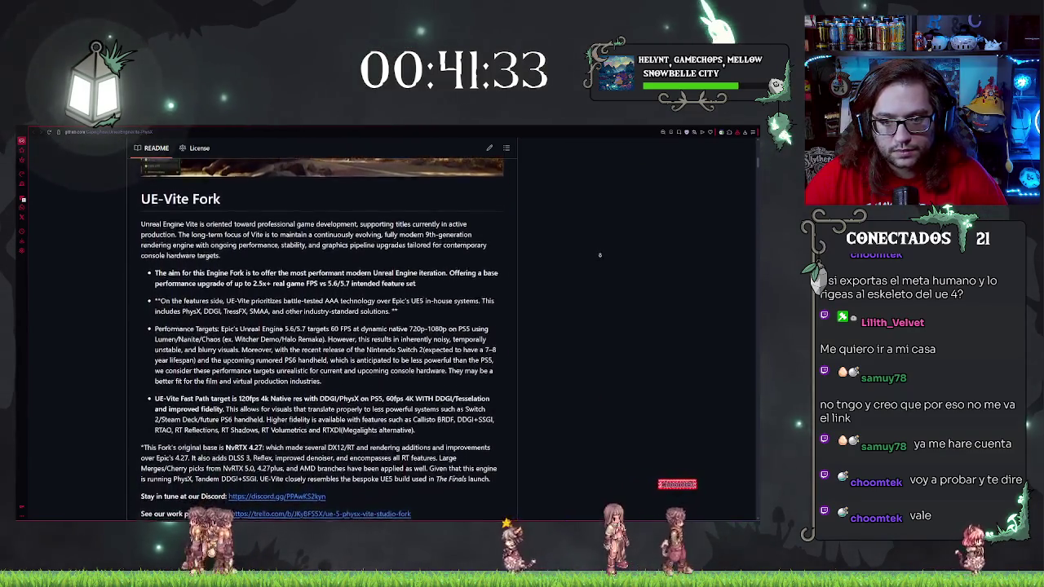
{"action": "scroll", "coordinate": [599, 255], "scroll_direction": "down", "scroll_amount": 1}
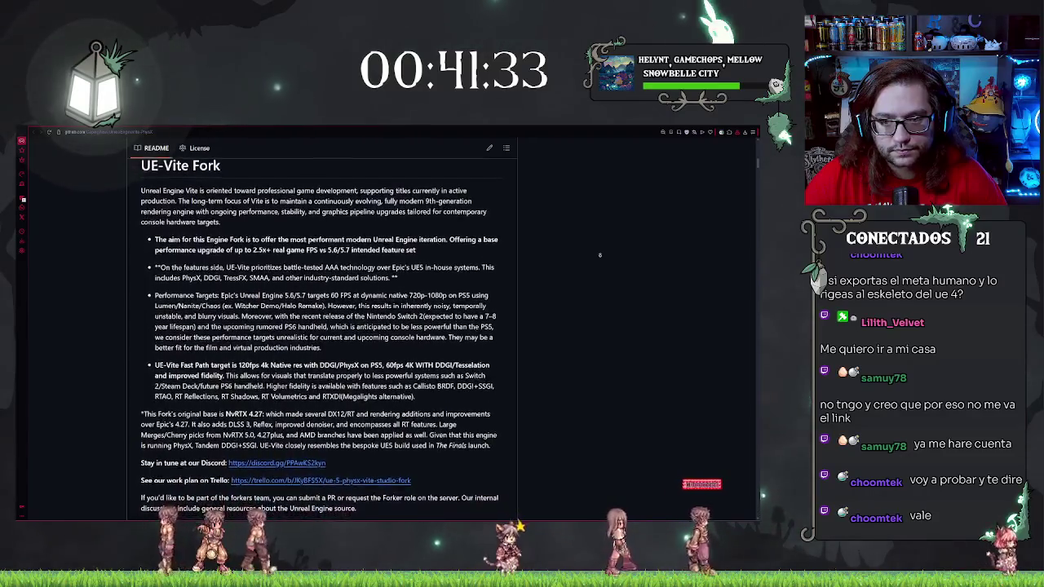
{"action": "scroll", "coordinate": [600, 255], "scroll_direction": "down", "scroll_amount": 1}
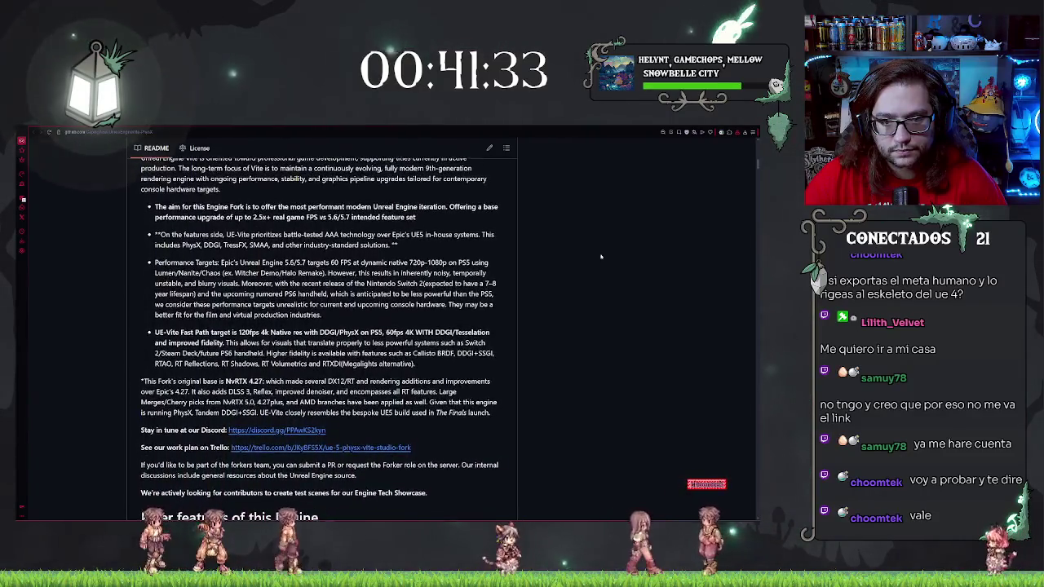
{"action": "scroll", "coordinate": [596, 283], "scroll_direction": "up", "scroll_amount": 1}
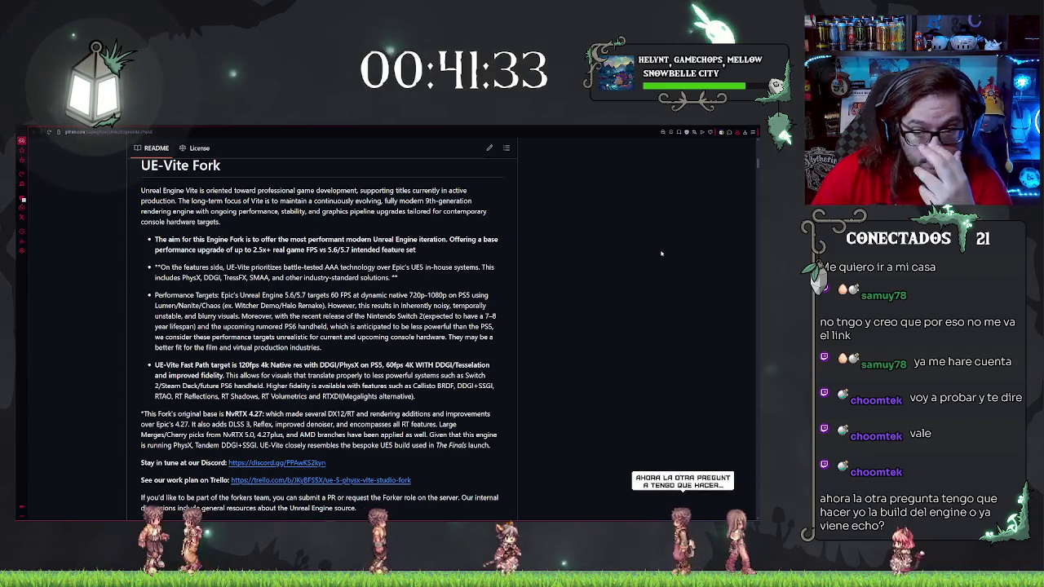
{"action": "scroll", "coordinate": [644, 236], "scroll_direction": "down", "scroll_amount": 1}
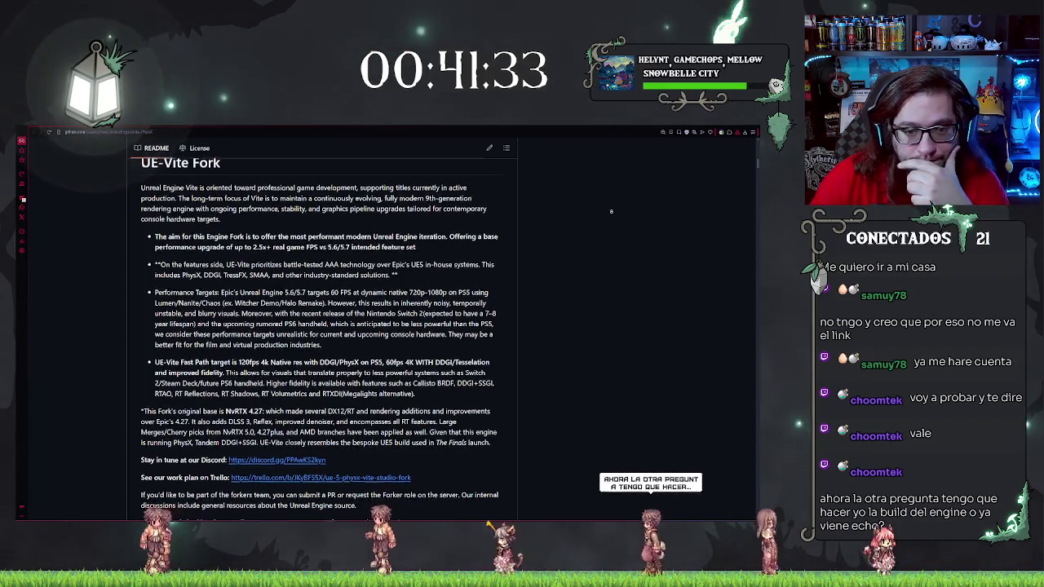
{"action": "scroll", "coordinate": [615, 216], "scroll_direction": "down", "scroll_amount": 1}
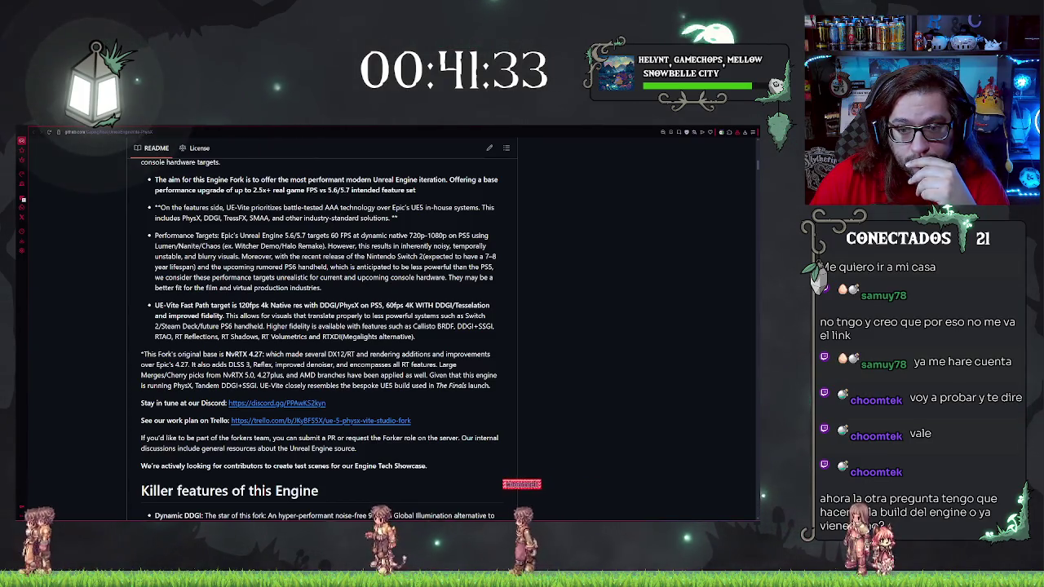
{"action": "scroll", "coordinate": [586, 237], "scroll_direction": "down", "scroll_amount": 1}
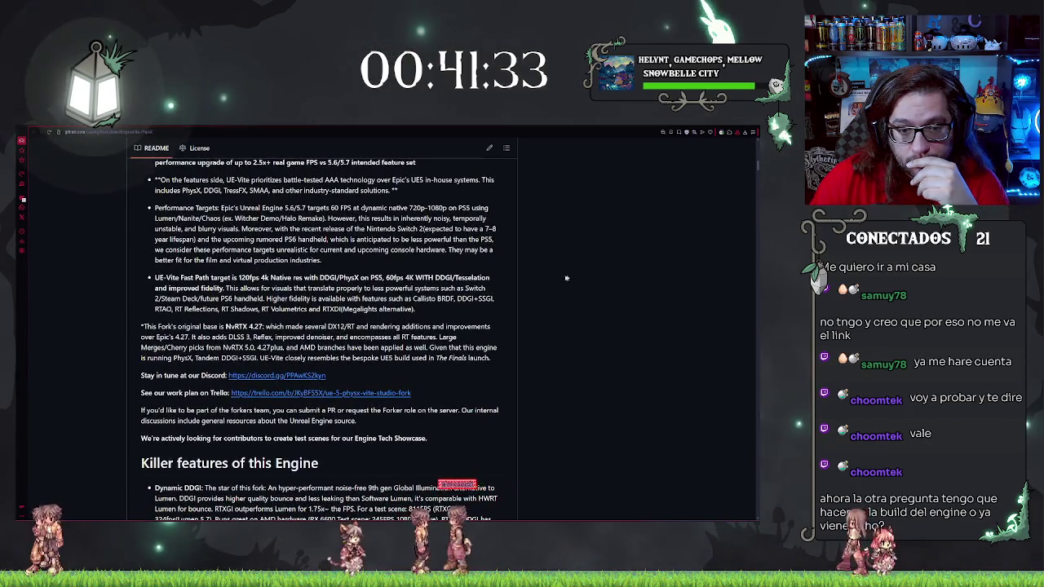
{"action": "scroll", "coordinate": [524, 248], "scroll_direction": "down", "scroll_amount": 1}
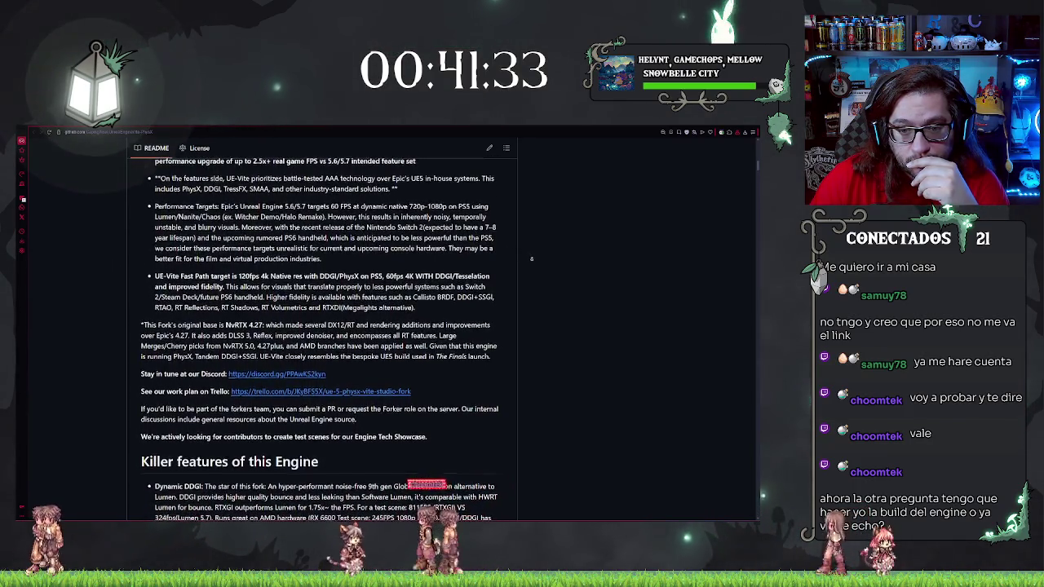
{"action": "scroll", "coordinate": [532, 260], "scroll_direction": "down", "scroll_amount": 1}
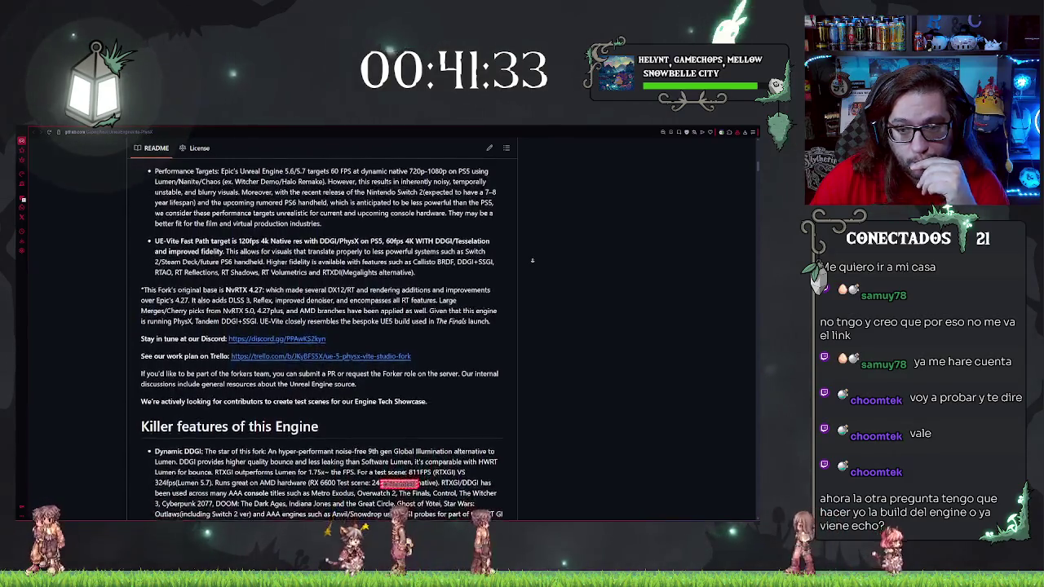
{"action": "scroll", "coordinate": [532, 260], "scroll_direction": "down", "scroll_amount": 5}
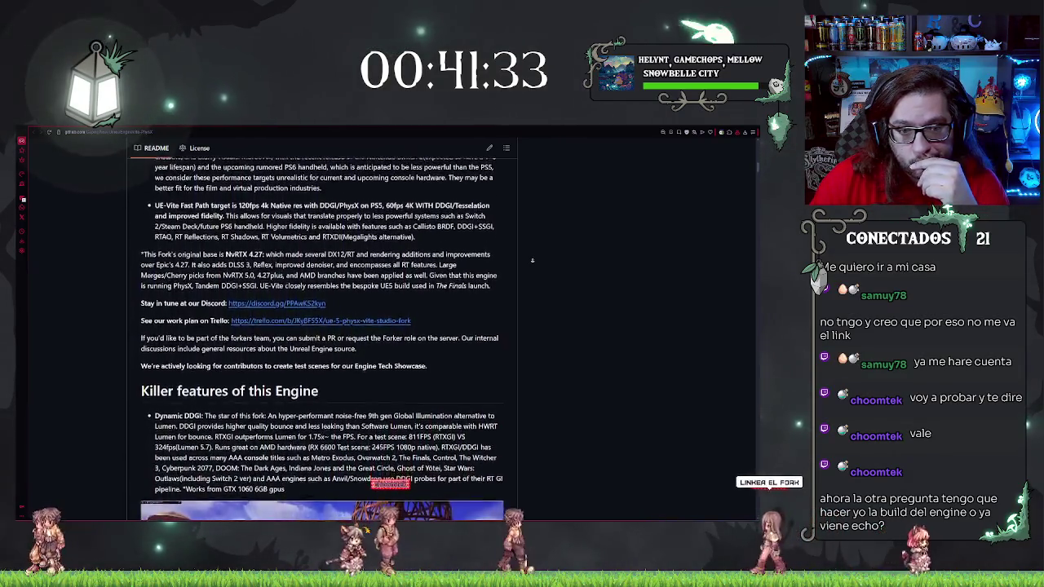
{"action": "scroll", "coordinate": [536, 285], "scroll_direction": "down", "scroll_amount": 2}
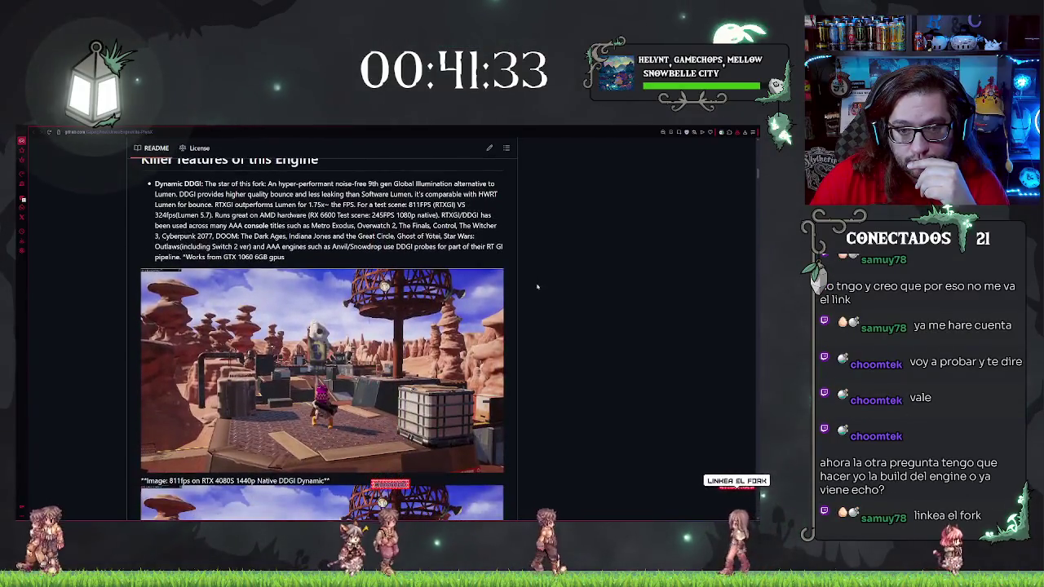
Highlight the DDGI mentions and the Overwatch 2, The Finals, Control titles
{"action": "scroll", "coordinate": [542, 292], "scroll_direction": "up", "scroll_amount": 1}
{"action": "scroll", "coordinate": [547, 296], "scroll_direction": "up", "scroll_amount": 1}
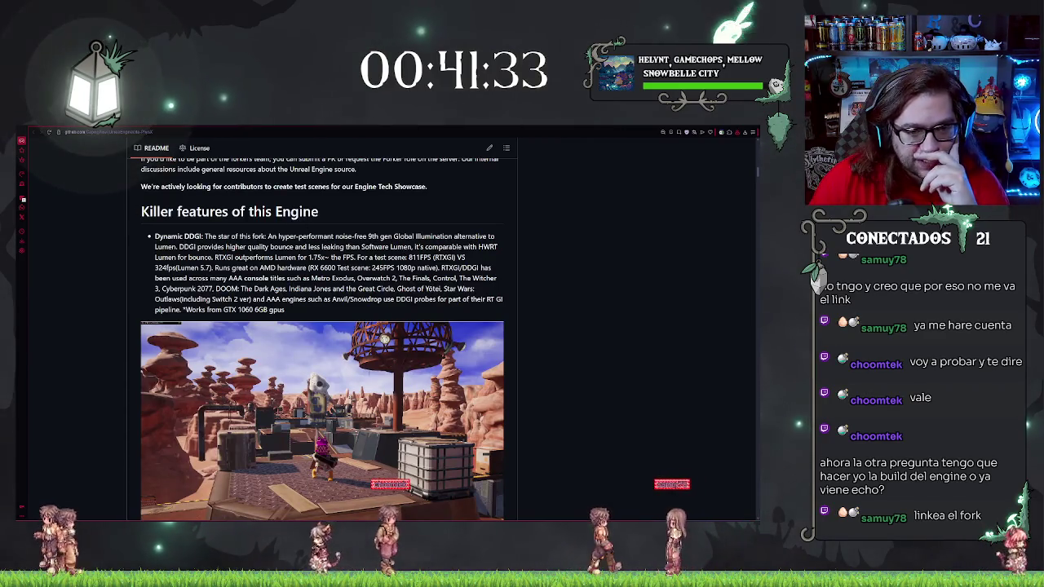
{"action": "double_click", "coordinate": [193, 236]}
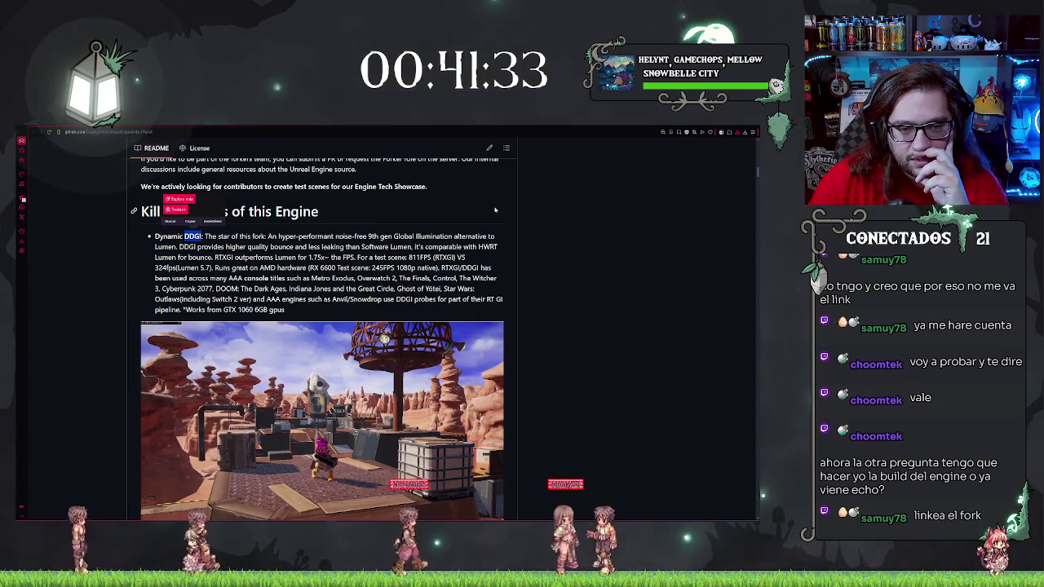
{"action": "left_click", "coordinate": [557, 222]}
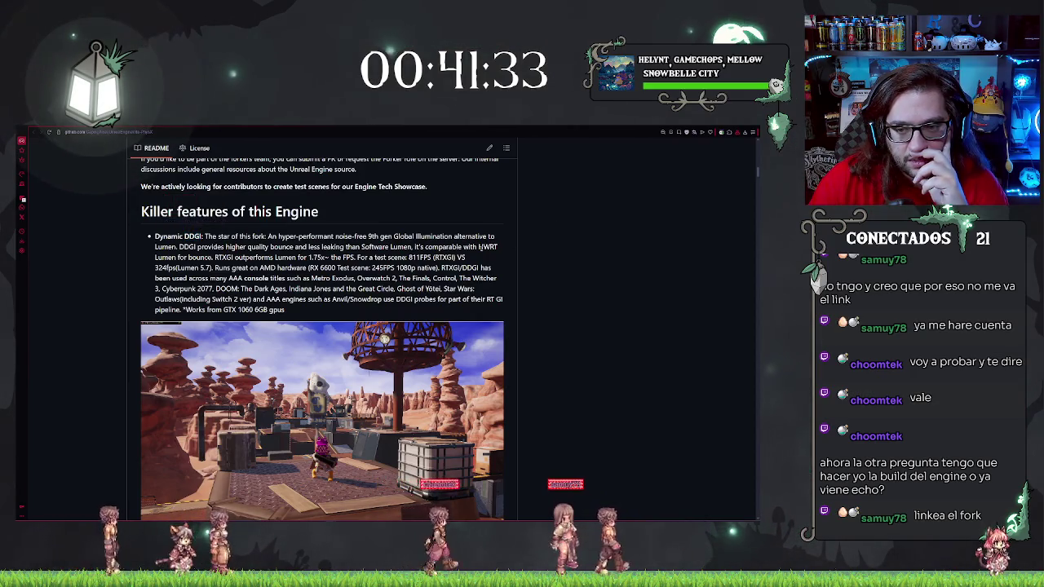
{"action": "double_click", "coordinate": [470, 267]}
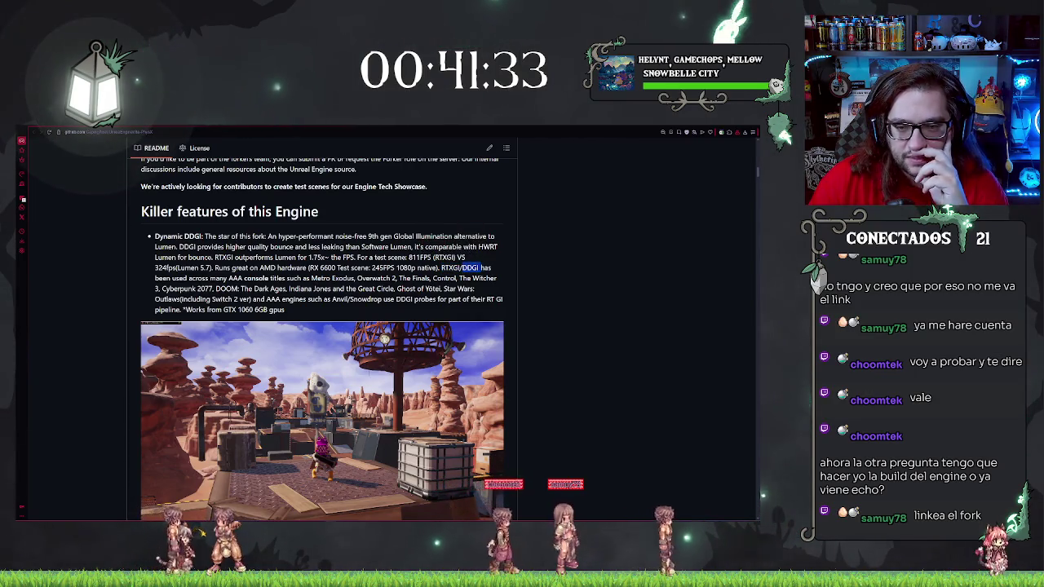
{"action": "left_click", "coordinate": [575, 247]}
{"action": "scroll", "coordinate": [575, 246], "scroll_direction": "down", "scroll_amount": 1}
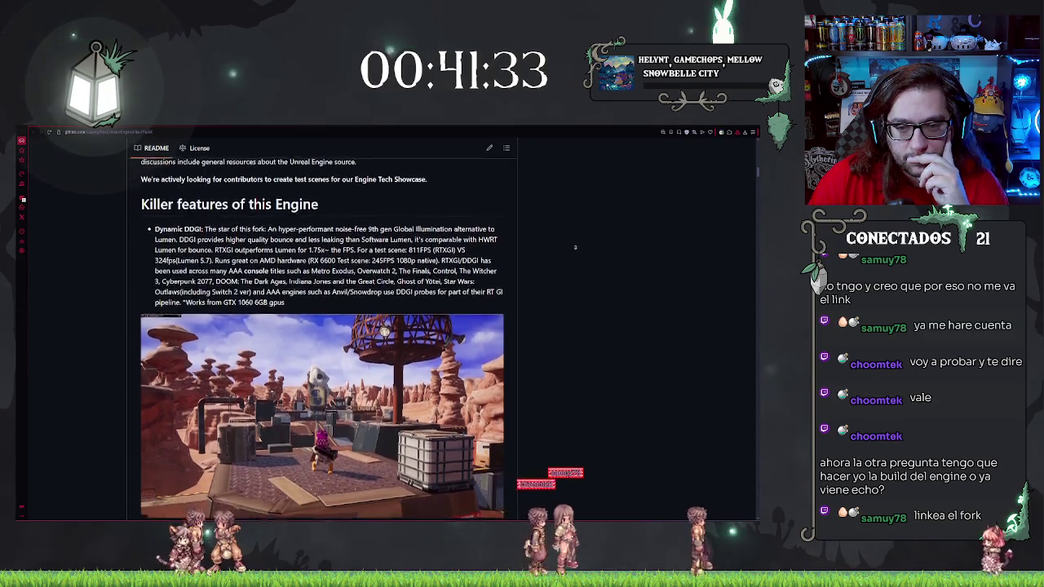
{"action": "double_click", "coordinate": [470, 259]}
{"action": "mouse_move", "coordinate": [323, 270]}
{"action": "left_mouse_down"}
{"action": "mouse_move", "coordinate": [490, 277]}
{"action": "mouse_move", "coordinate": [456, 270]}
{"action": "left_mouse_up"}
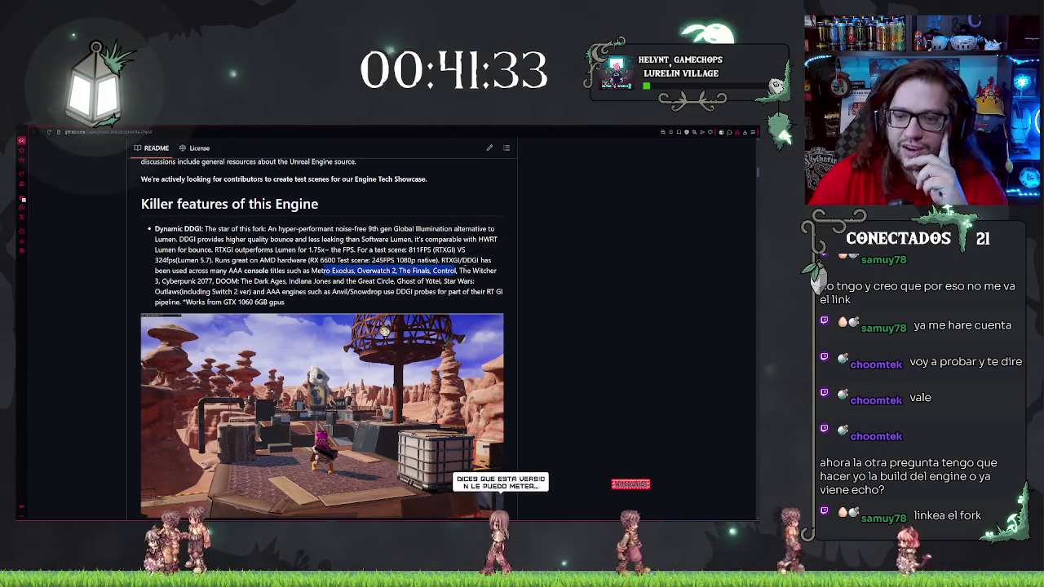
{"action": "left_click", "coordinate": [455, 229]}
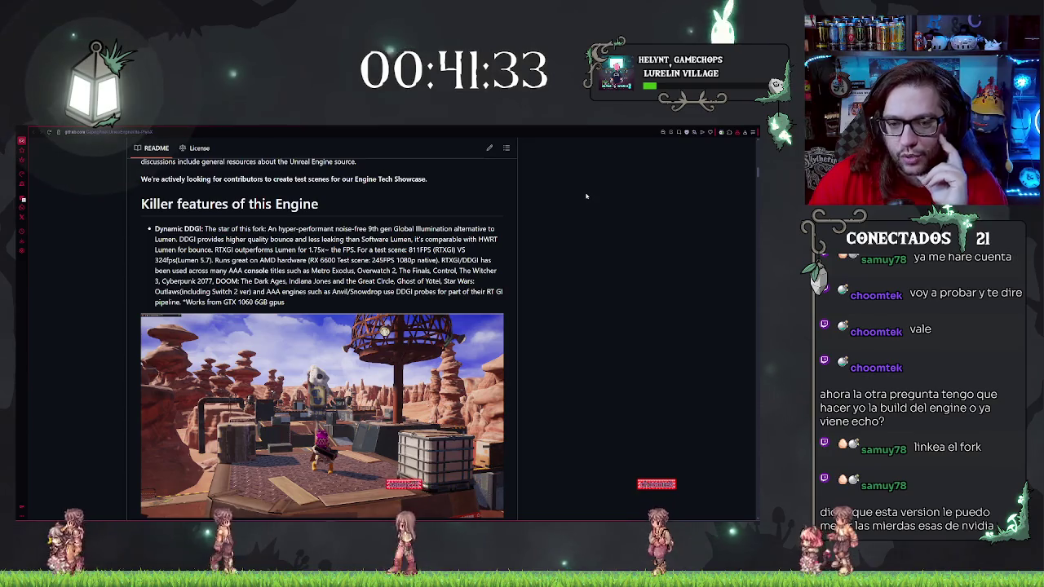
View the first desert screenshot as a standalone image, then return to the README
{"action": "scroll", "coordinate": [588, 239], "scroll_direction": "down", "scroll_amount": 3}
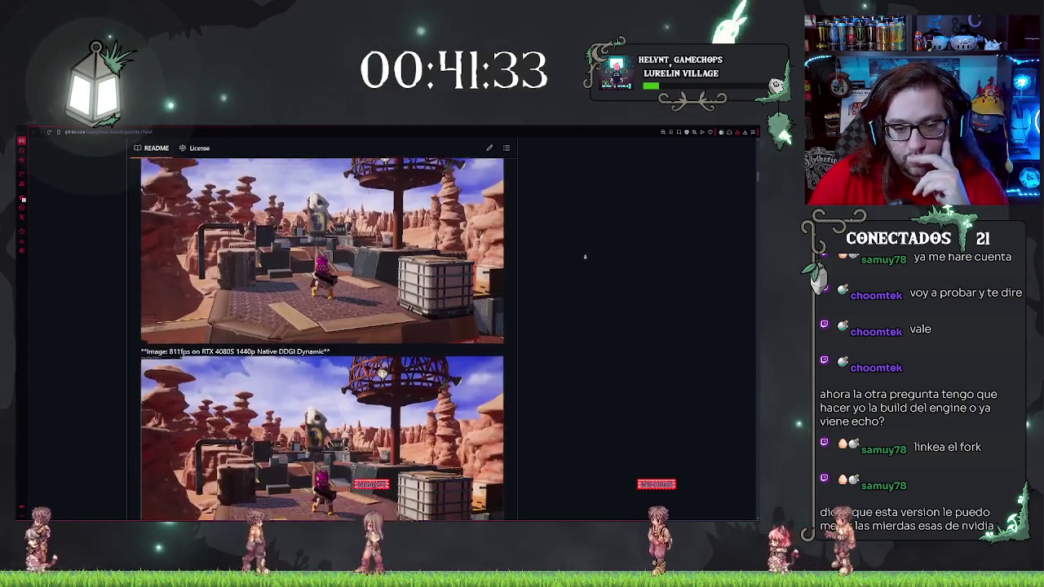
{"action": "scroll", "coordinate": [433, 280], "scroll_direction": "up", "scroll_amount": 1}
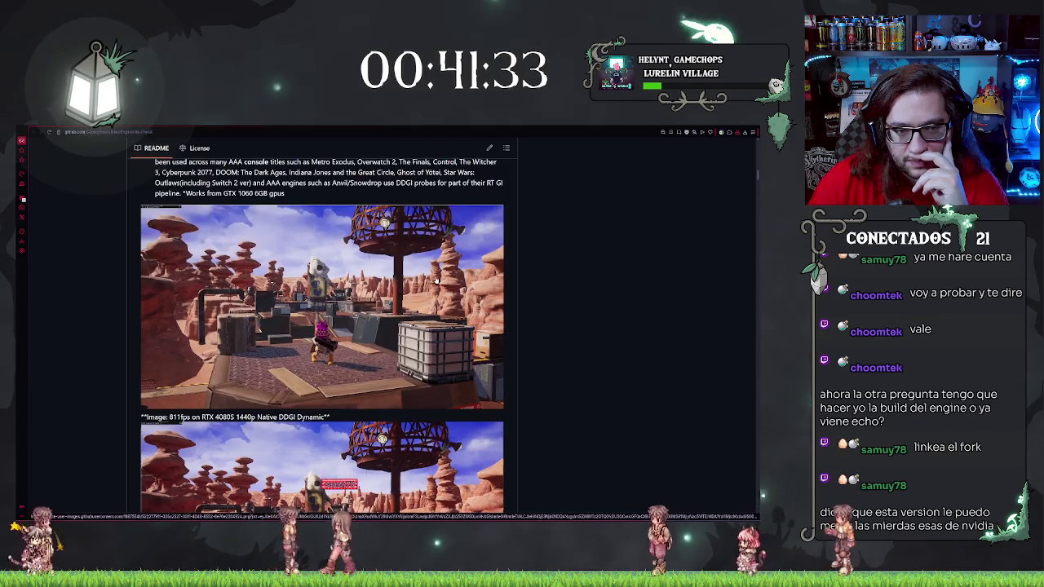
{"action": "left_click", "coordinate": [197, 237]}
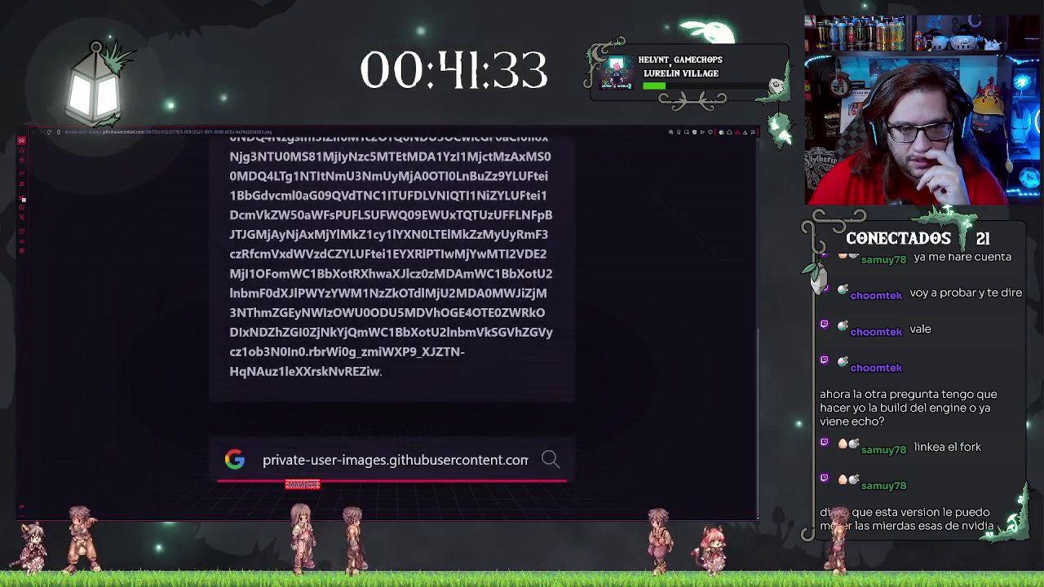
{"action": "key", "text": "alt+Left"}
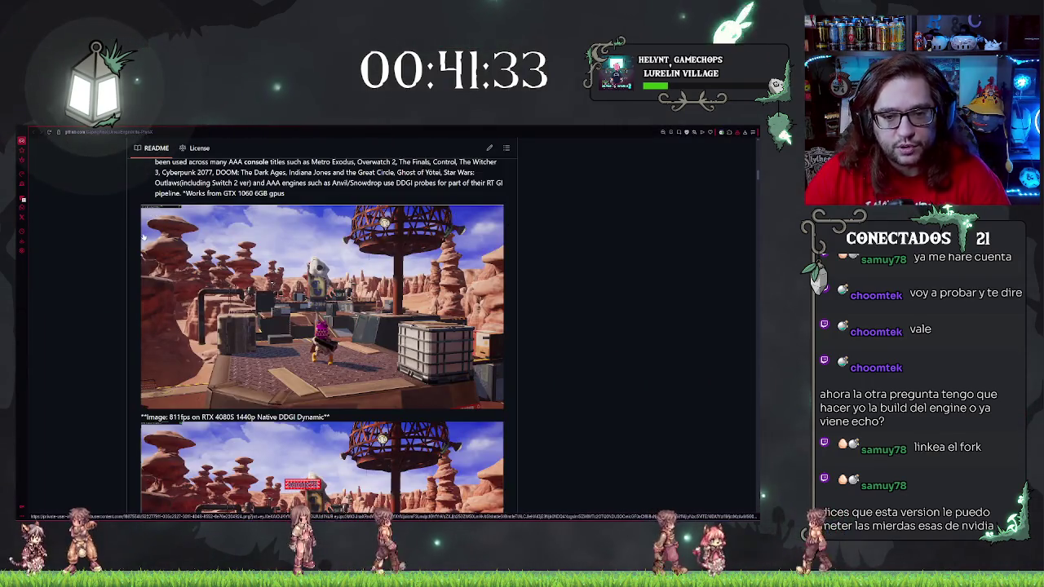
Scroll through the Static DDGI and SSGI sections to the PhysX 148fps comparison
{"action": "scroll", "coordinate": [144, 237], "scroll_direction": "up", "scroll_amount": 8, "text": "ctrl"}
{"action": "scroll", "coordinate": [155, 275], "scroll_direction": "down", "scroll_amount": 5}
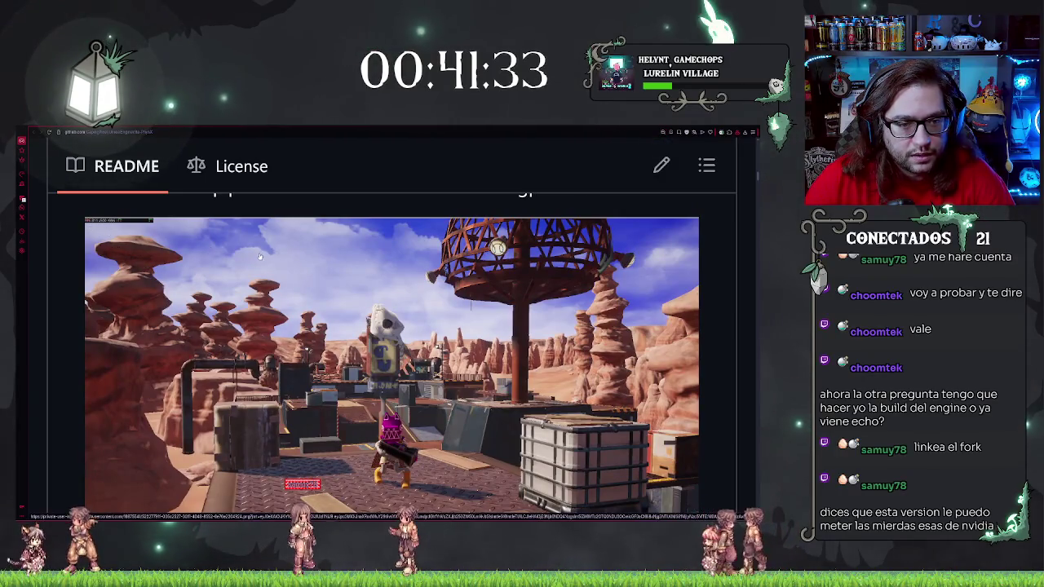
{"action": "scroll", "coordinate": [261, 256], "scroll_direction": "down", "scroll_amount": 3}
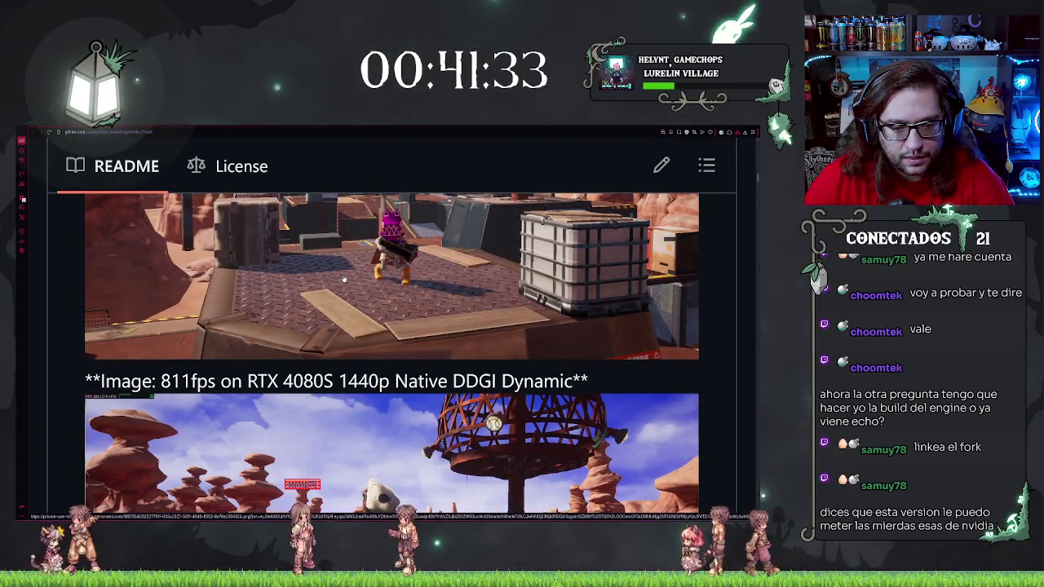
{"action": "scroll", "coordinate": [521, 310], "scroll_direction": "down", "scroll_amount": 1}
{"action": "scroll", "coordinate": [521, 309], "scroll_direction": "down", "scroll_amount": 5}
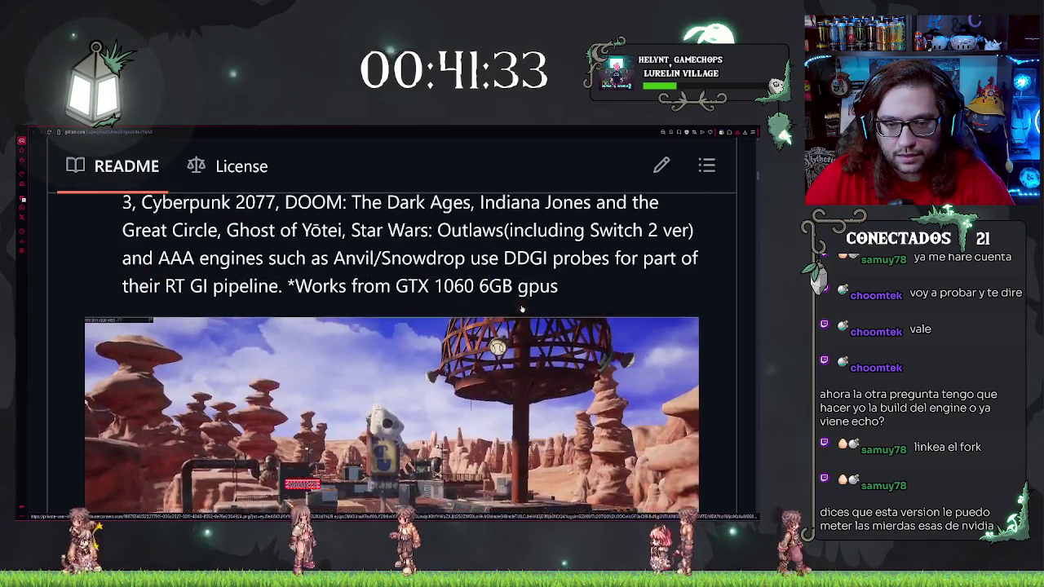
{"action": "scroll", "coordinate": [522, 309], "scroll_direction": "down", "scroll_amount": 2}
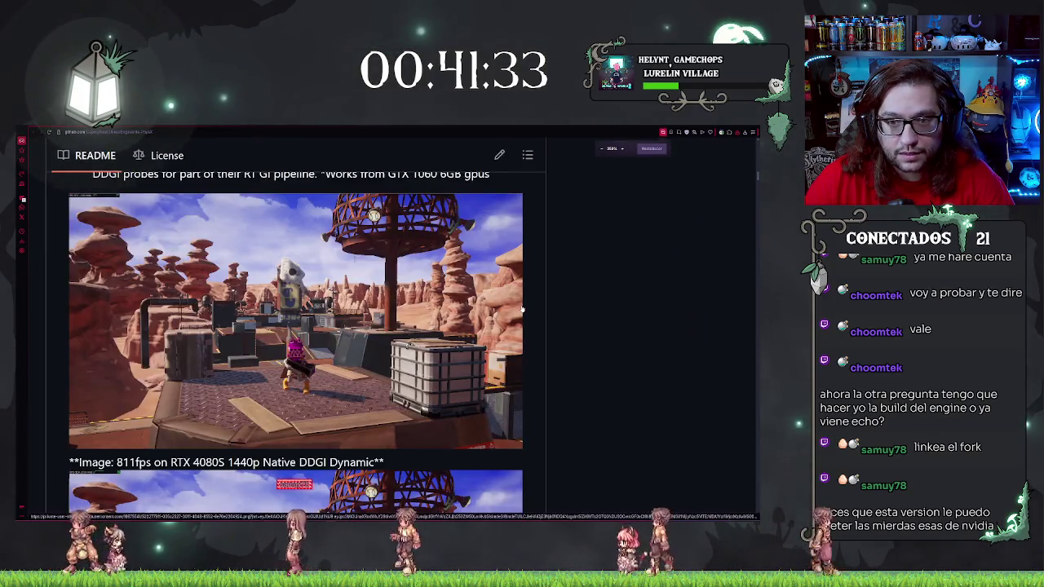
{"action": "scroll", "coordinate": [523, 309], "scroll_direction": "up", "scroll_amount": 2}
{"action": "scroll", "coordinate": [522, 309], "scroll_direction": "down", "scroll_amount": 2}
{"action": "scroll", "coordinate": [301, 307], "scroll_direction": "up", "scroll_amount": 2}
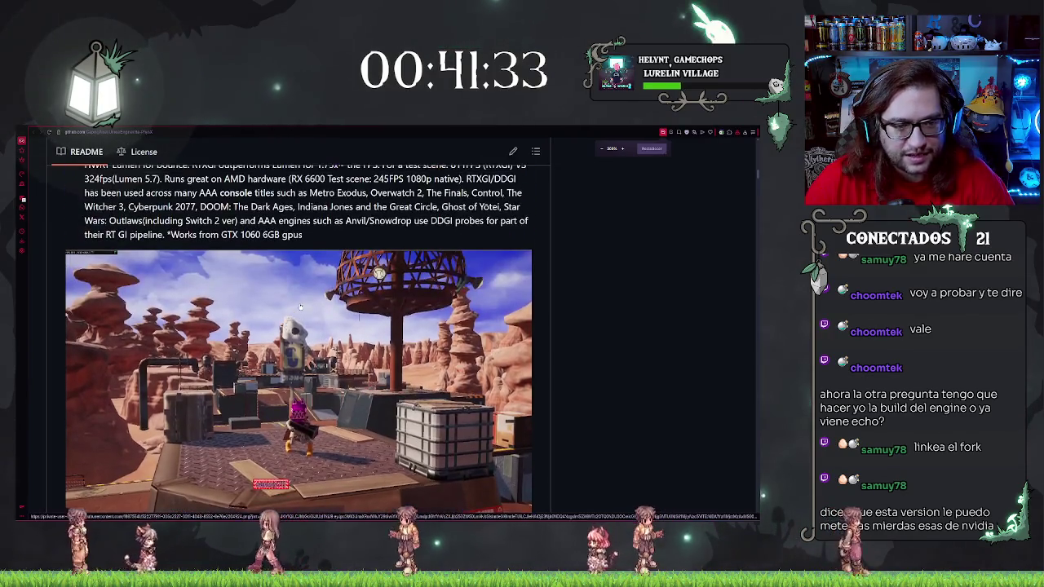
{"action": "scroll", "coordinate": [300, 307], "scroll_direction": "down", "scroll_amount": 1}
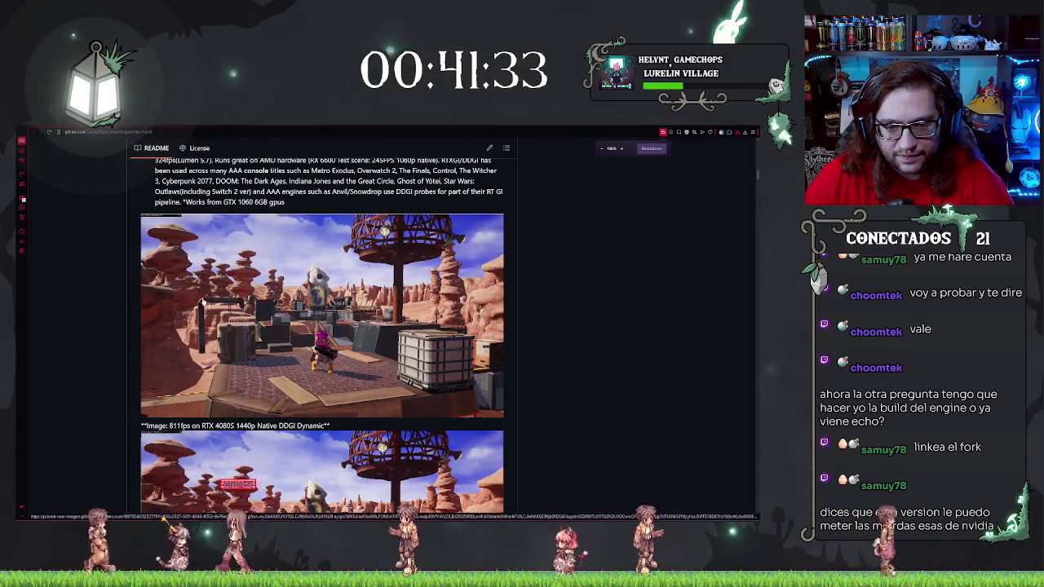
{"action": "scroll", "coordinate": [201, 297], "scroll_direction": "down", "scroll_amount": 3}
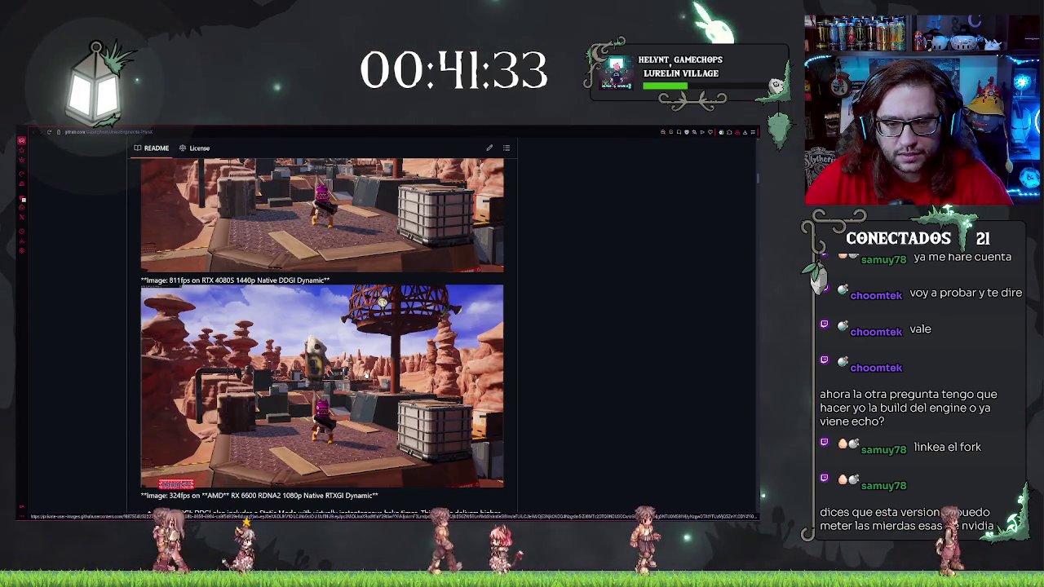
{"action": "scroll", "coordinate": [323, 295], "scroll_direction": "down", "scroll_amount": 7}
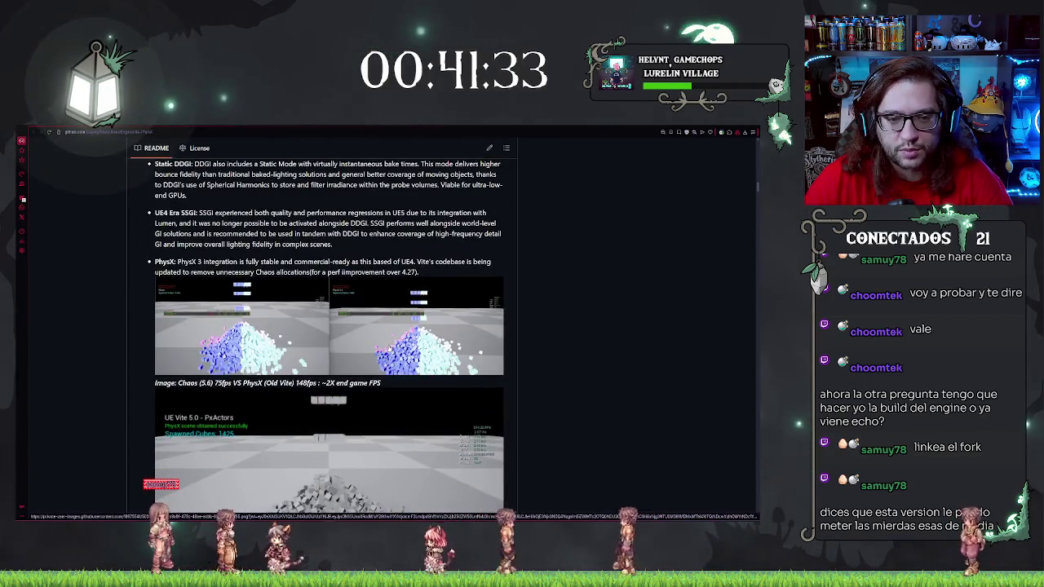
{"action": "scroll", "coordinate": [369, 328], "scroll_direction": "down", "scroll_amount": 2}
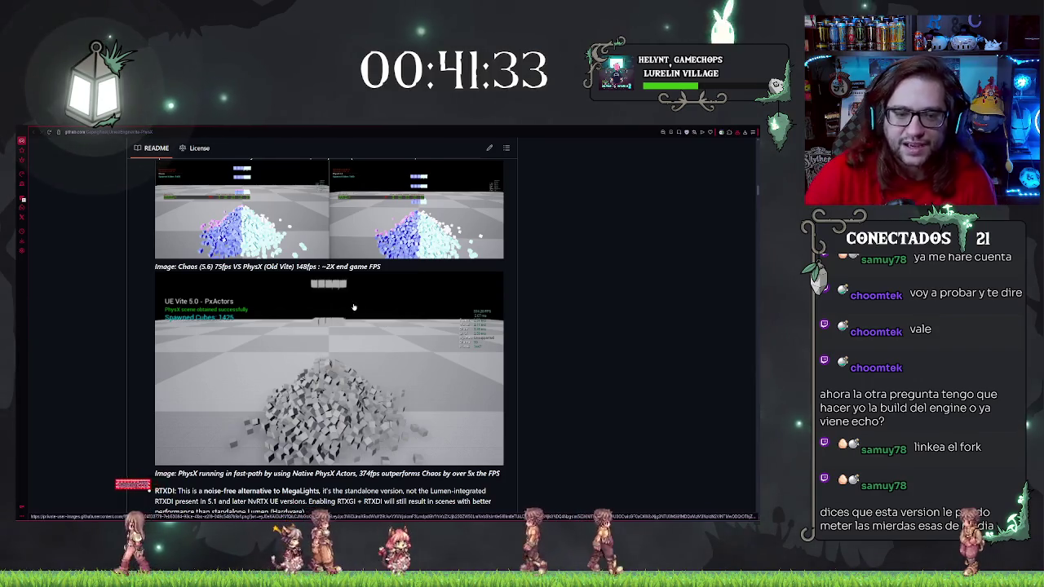
{"action": "scroll", "coordinate": [356, 311], "scroll_direction": "up", "scroll_amount": 2}
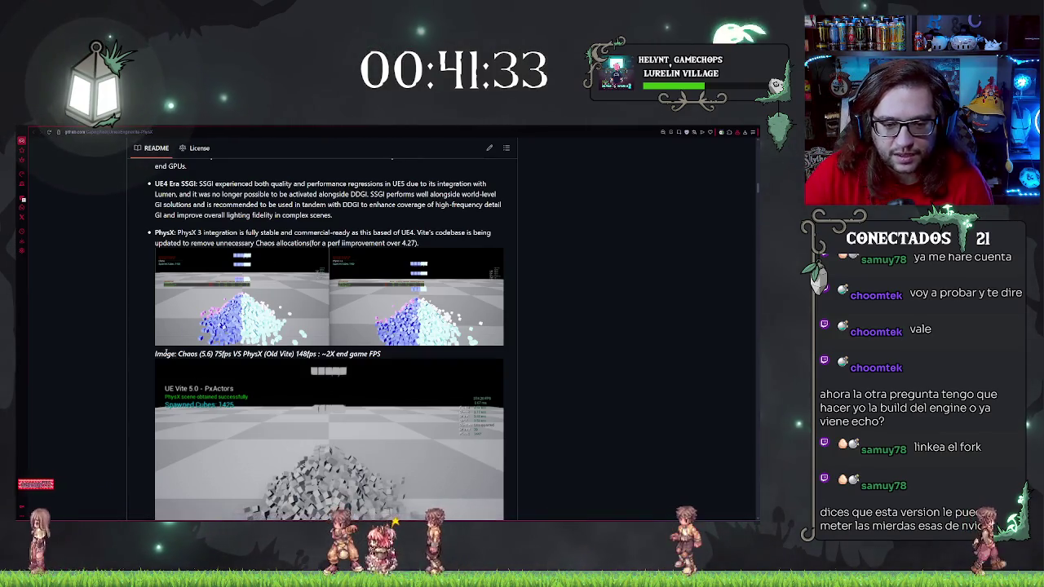
{"action": "left_click_drag", "start_coordinate": [155, 354], "coordinate": [231, 355]}
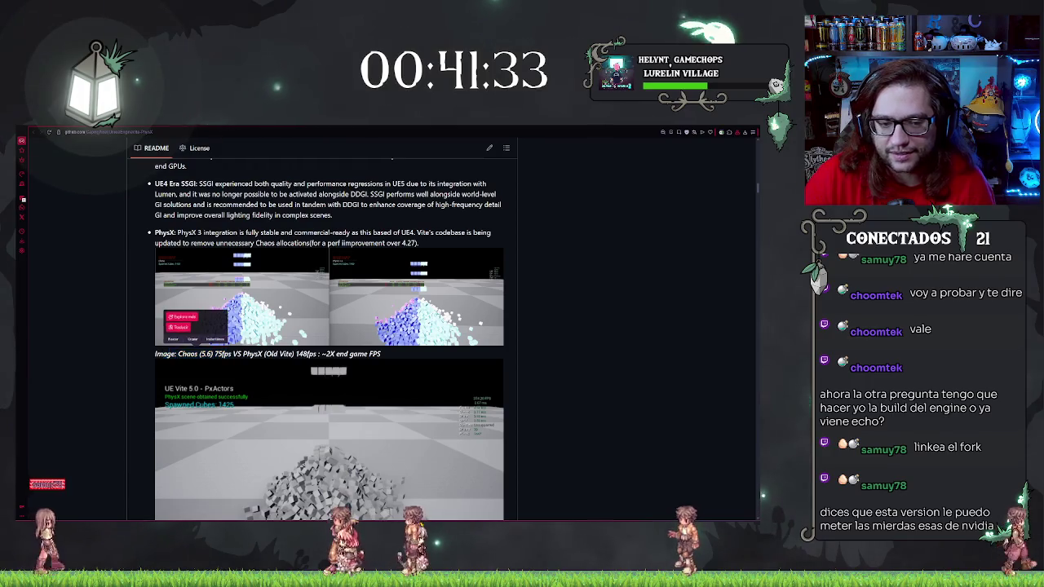
{"action": "left_click_drag", "start_coordinate": [155, 354], "coordinate": [213, 354]}
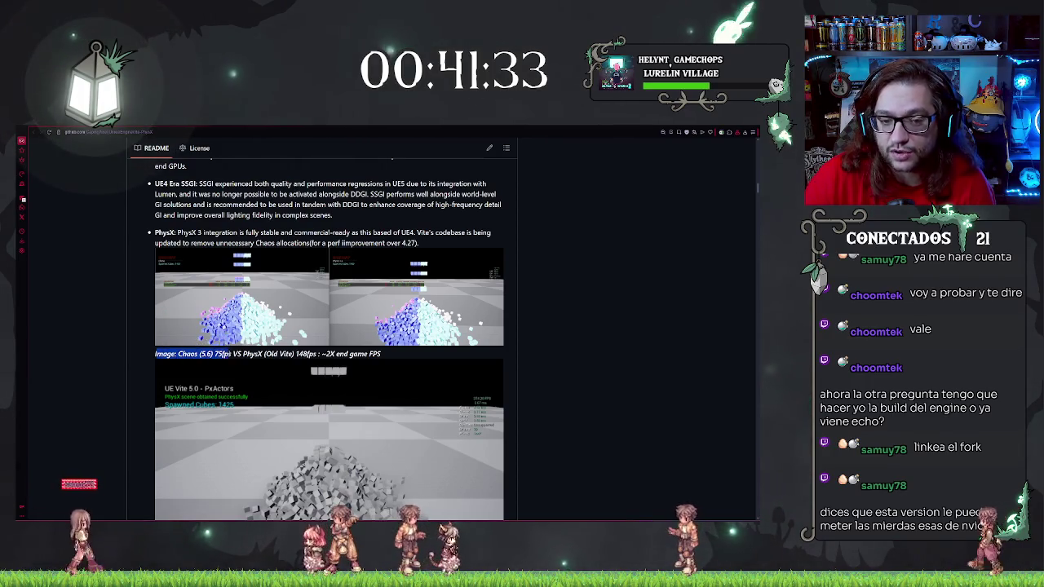
{"action": "left_click_drag", "start_coordinate": [231, 354], "coordinate": [317, 354]}
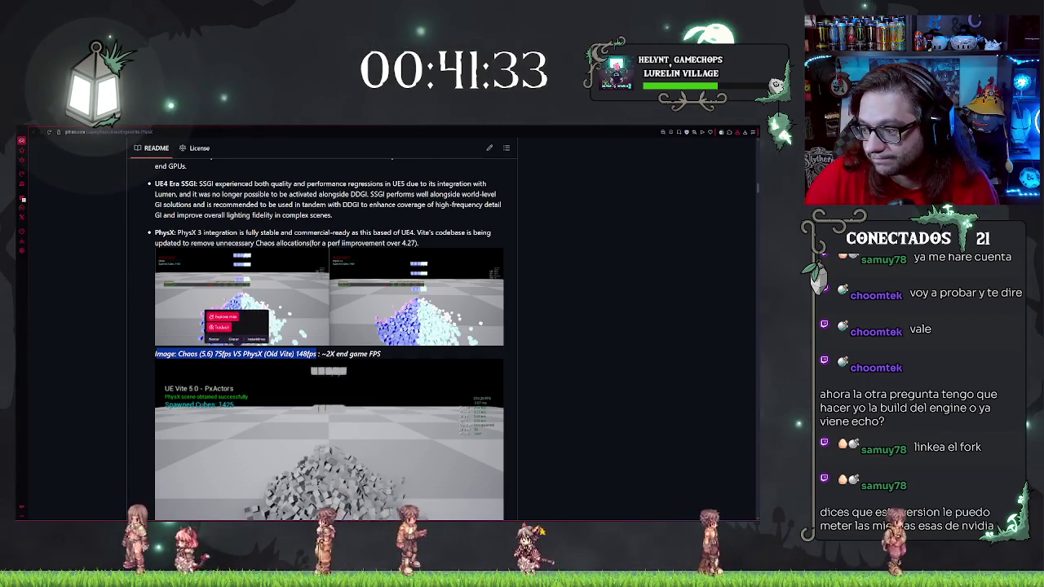
{"action": "left_click", "coordinate": [590, 334]}
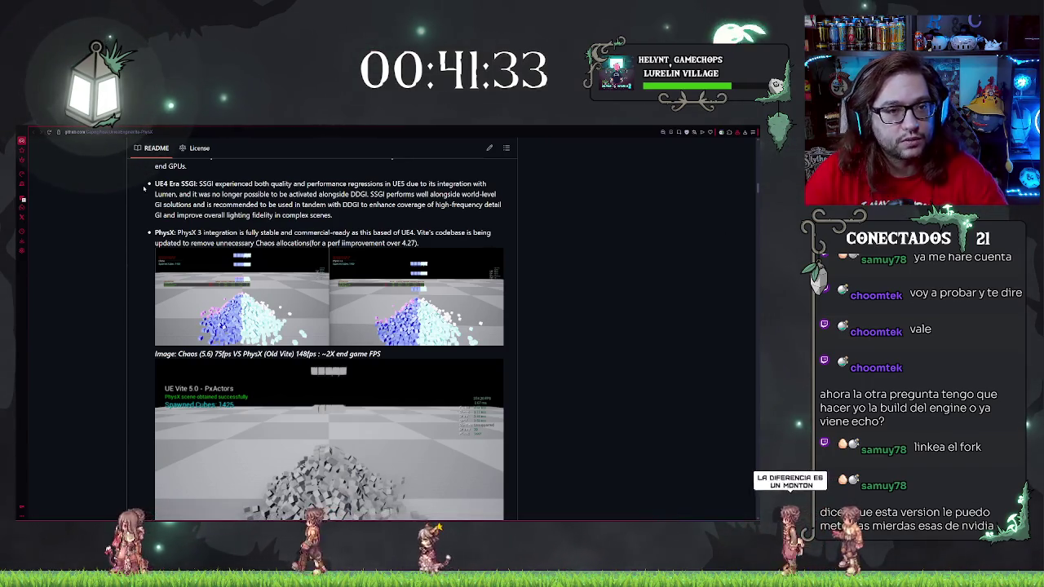
{"action": "left_click", "coordinate": [123, 132]}
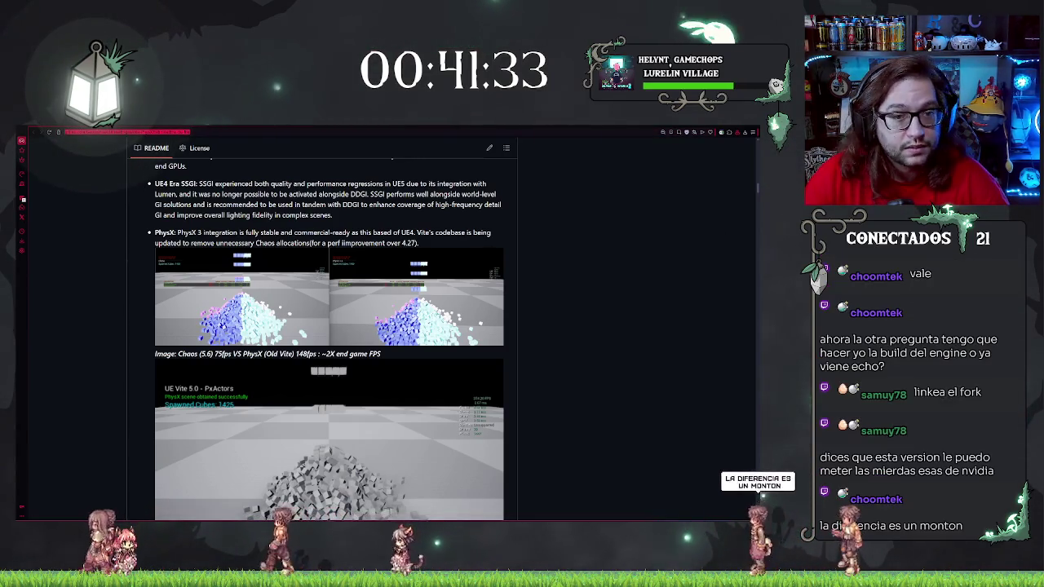
{"action": "left_click_drag", "start_coordinate": [151, 132], "coordinate": [50, 131]}
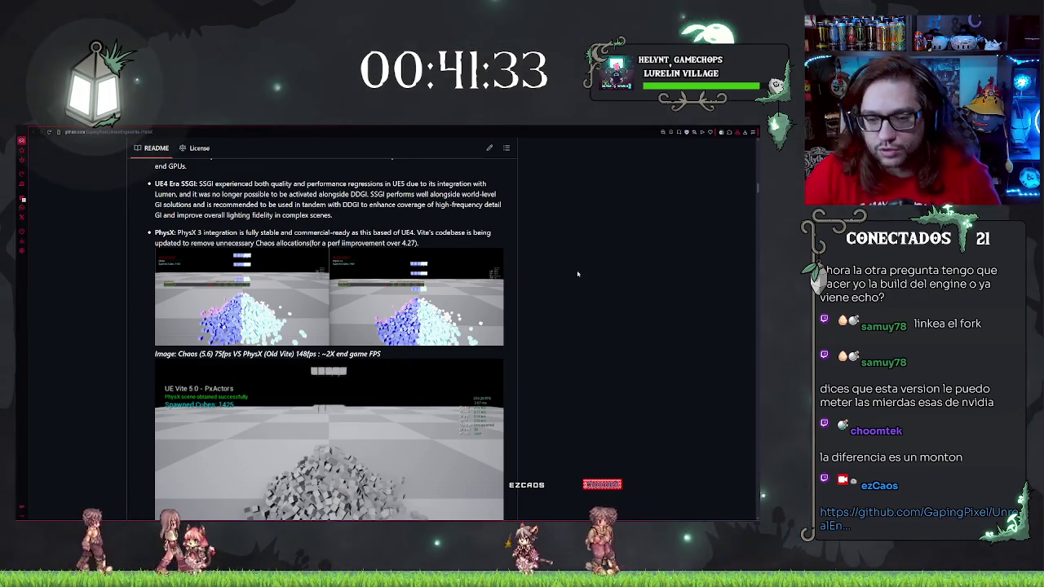
{"action": "scroll", "coordinate": [579, 279], "scroll_direction": "down", "scroll_amount": 1}
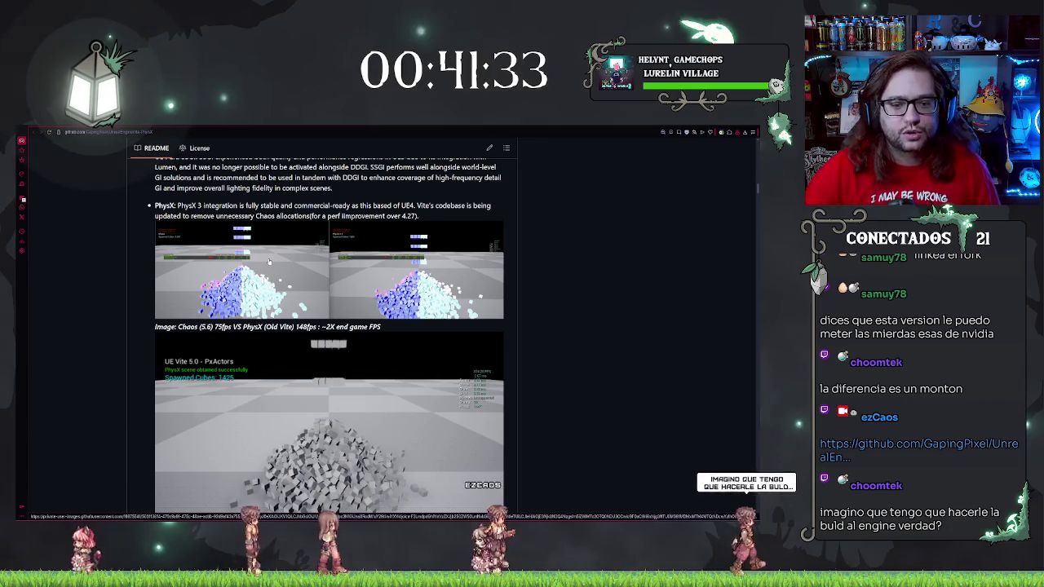
Scroll past the RTXDI, Tesselation and Apex Destruction sections to the Current Features list
{"action": "scroll", "coordinate": [498, 246], "scroll_direction": "down", "scroll_amount": 3}
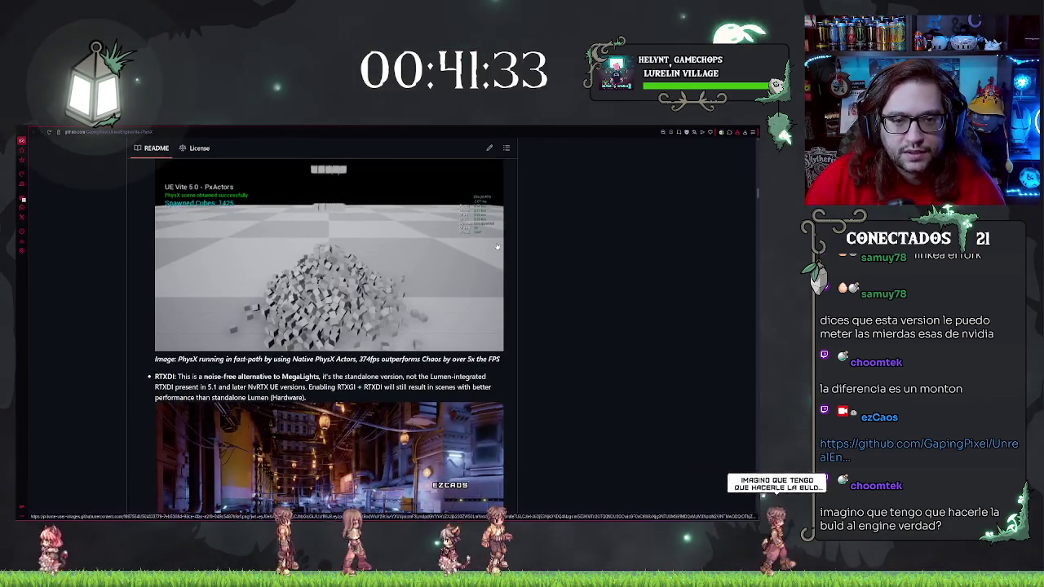
{"action": "scroll", "coordinate": [497, 246], "scroll_direction": "down", "scroll_amount": 3}
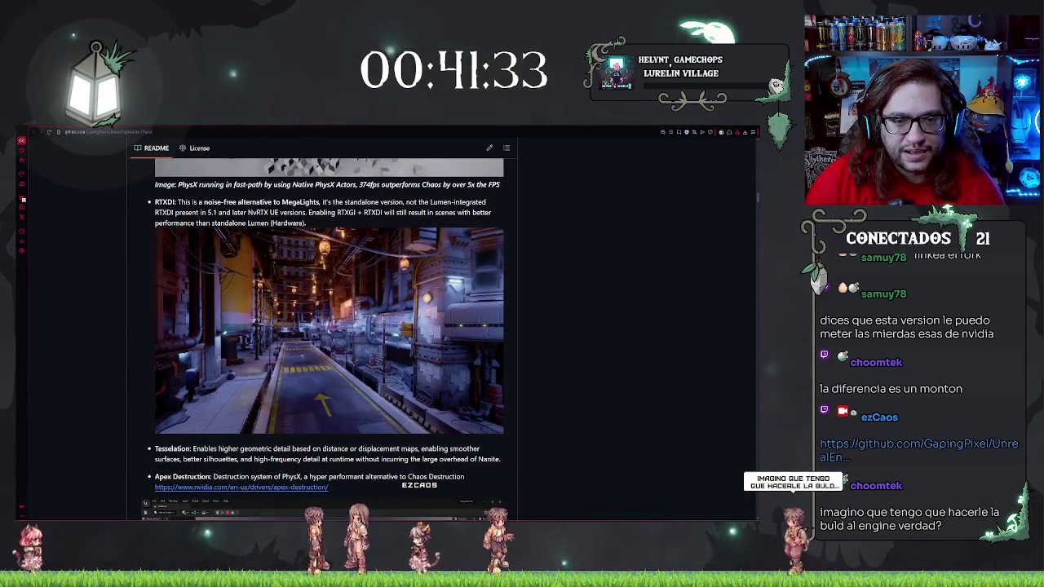
{"action": "scroll", "coordinate": [616, 301], "scroll_direction": "up", "scroll_amount": 1}
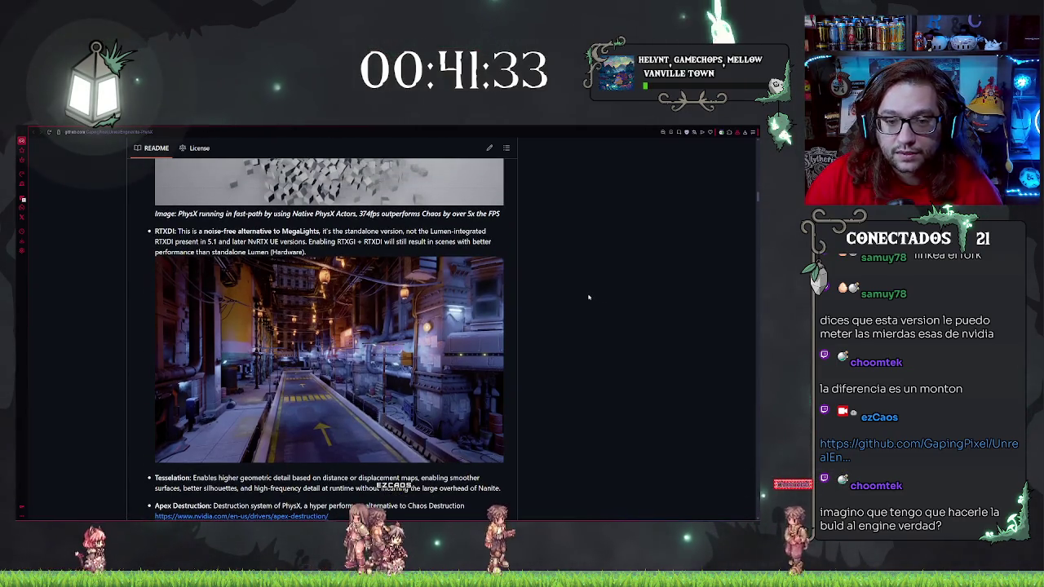
{"action": "scroll", "coordinate": [329, 336], "scroll_direction": "up", "scroll_amount": 2}
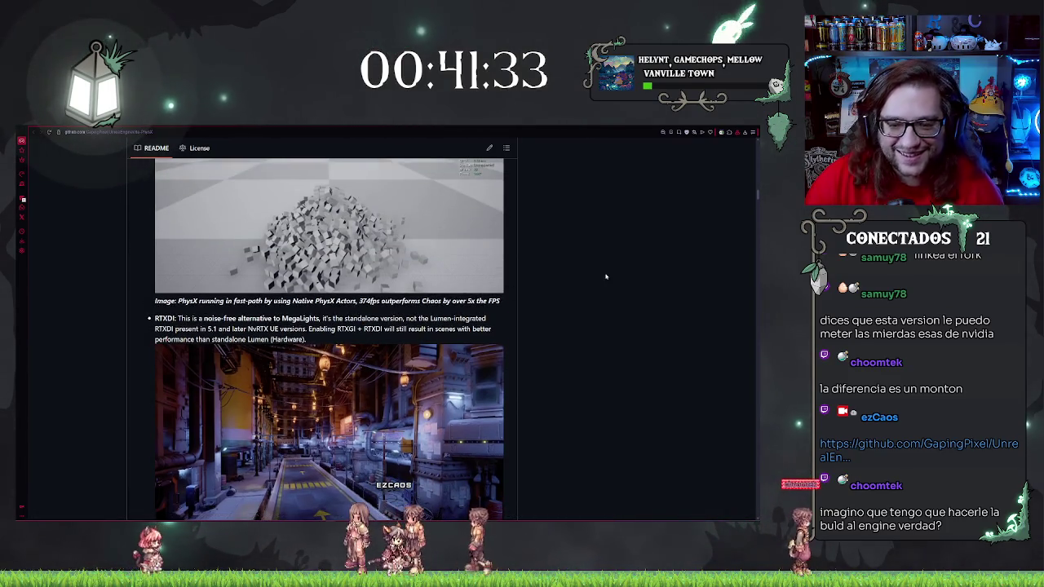
{"action": "scroll", "coordinate": [574, 250], "scroll_direction": "down", "scroll_amount": 1}
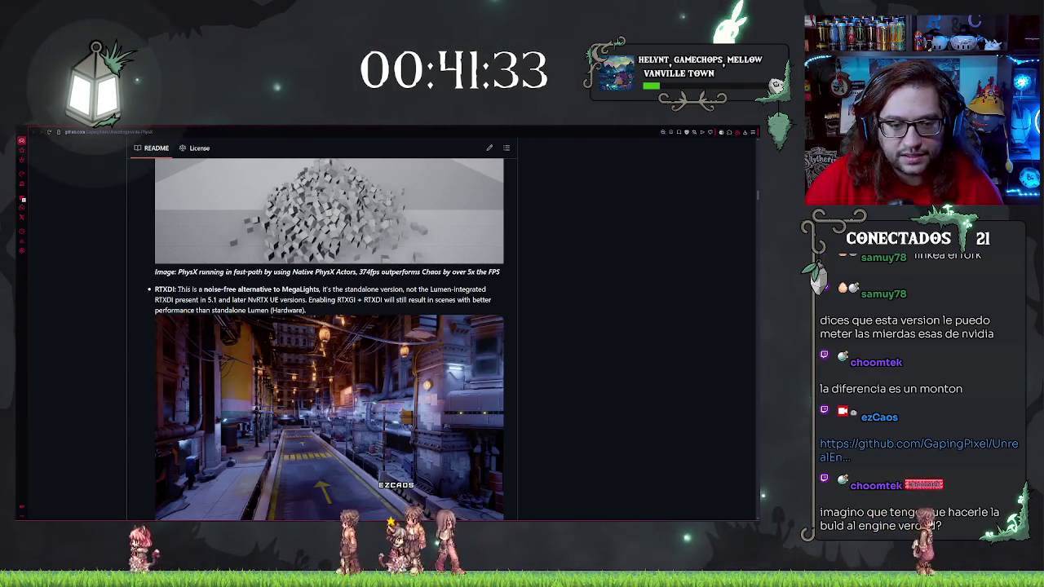
{"action": "scroll", "coordinate": [584, 310], "scroll_direction": "down", "scroll_amount": 3}
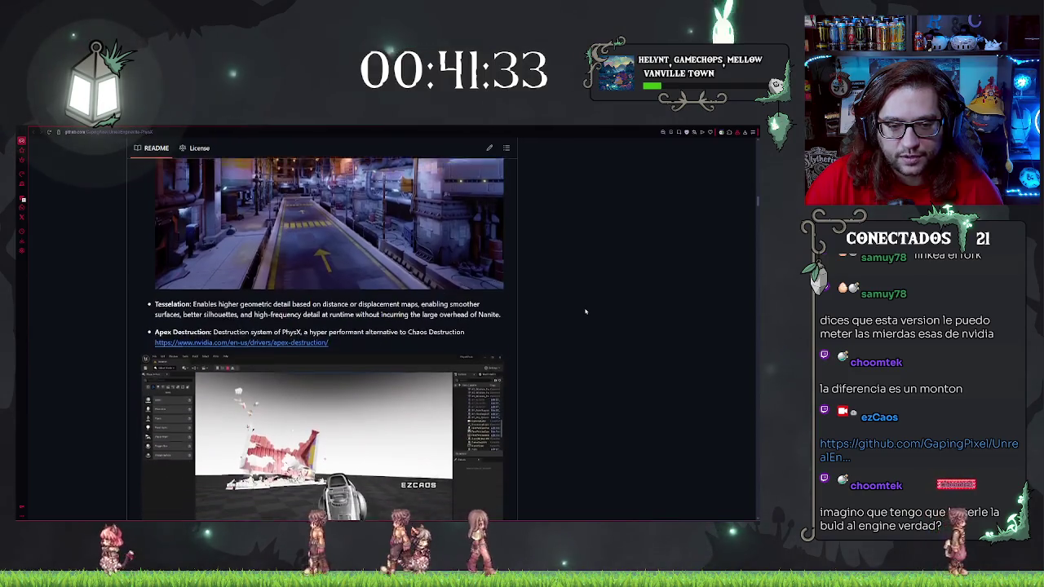
{"action": "scroll", "coordinate": [584, 311], "scroll_direction": "up", "scroll_amount": 2}
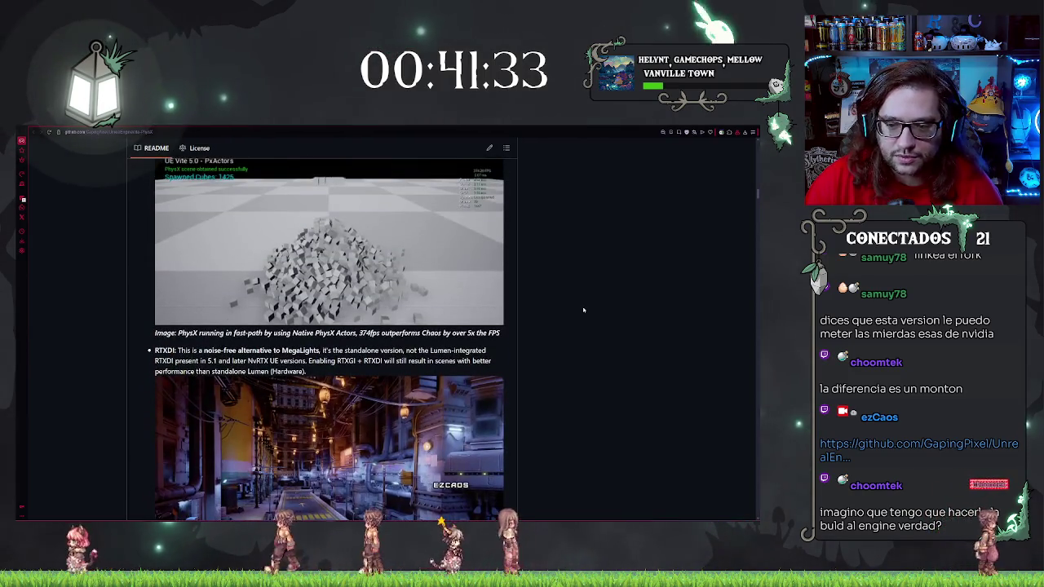
{"action": "scroll", "coordinate": [582, 309], "scroll_direction": "down", "scroll_amount": 3}
{"action": "scroll", "coordinate": [583, 308], "scroll_direction": "down", "scroll_amount": 4}
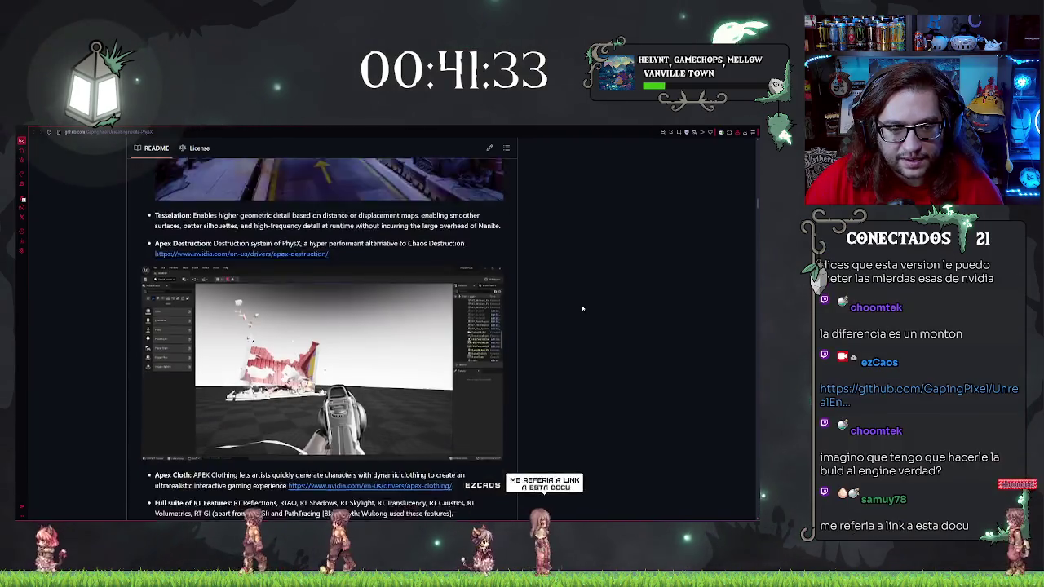
{"action": "scroll", "coordinate": [582, 308], "scroll_direction": "up", "scroll_amount": 3}
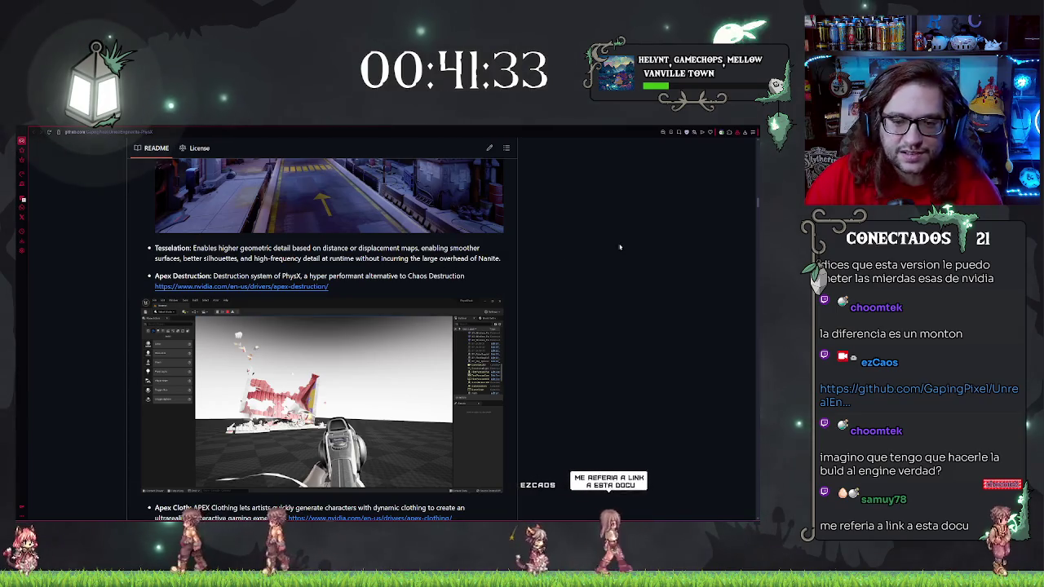
{"action": "scroll", "coordinate": [622, 243], "scroll_direction": "down", "scroll_amount": 2}
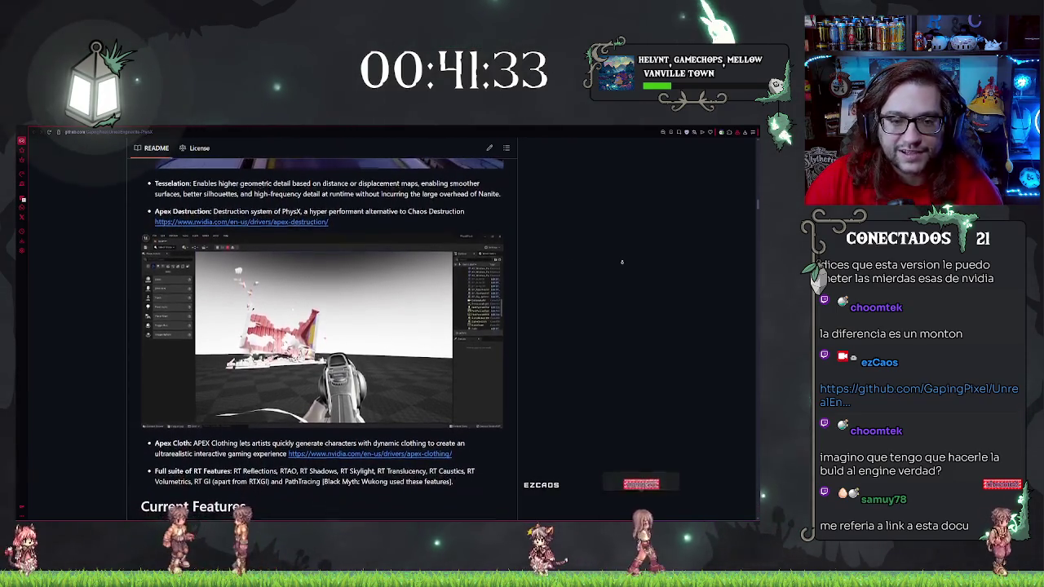
{"action": "scroll", "coordinate": [623, 263], "scroll_direction": "down", "scroll_amount": 5}
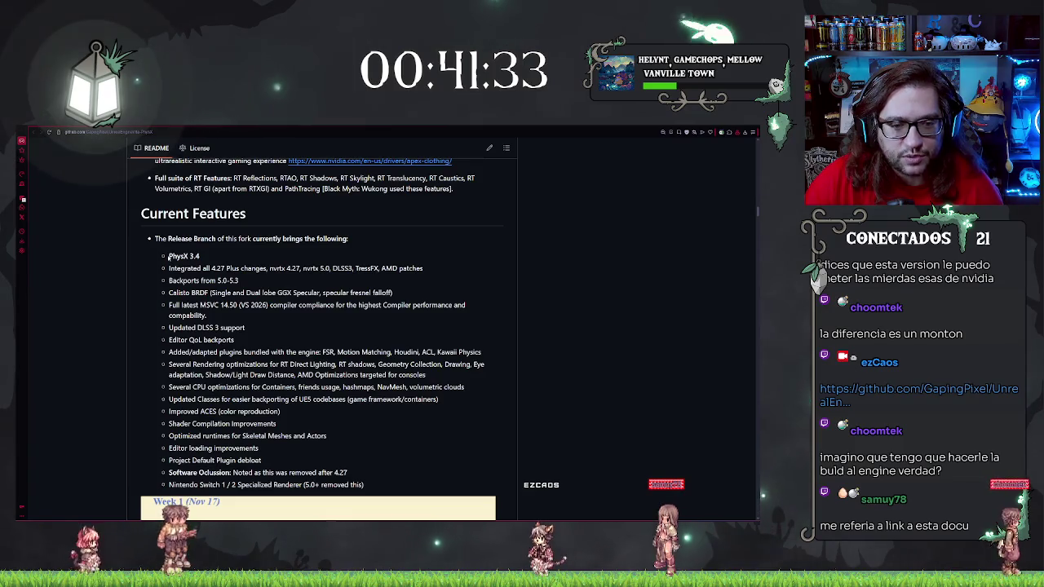
{"action": "left_click_drag", "start_coordinate": [188, 256], "coordinate": [201, 257]}
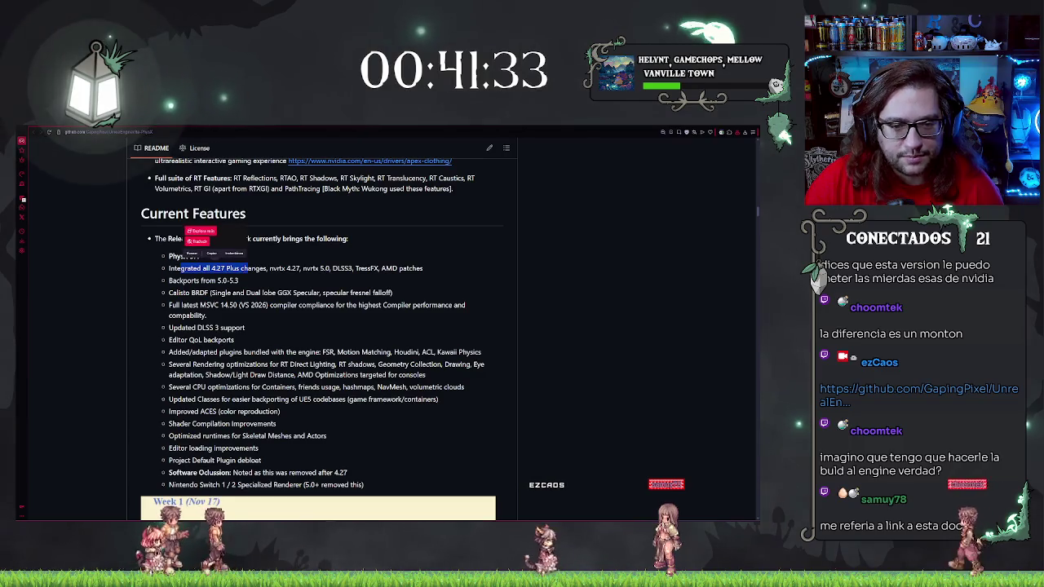
{"action": "left_click_drag", "start_coordinate": [211, 267], "coordinate": [239, 269]}
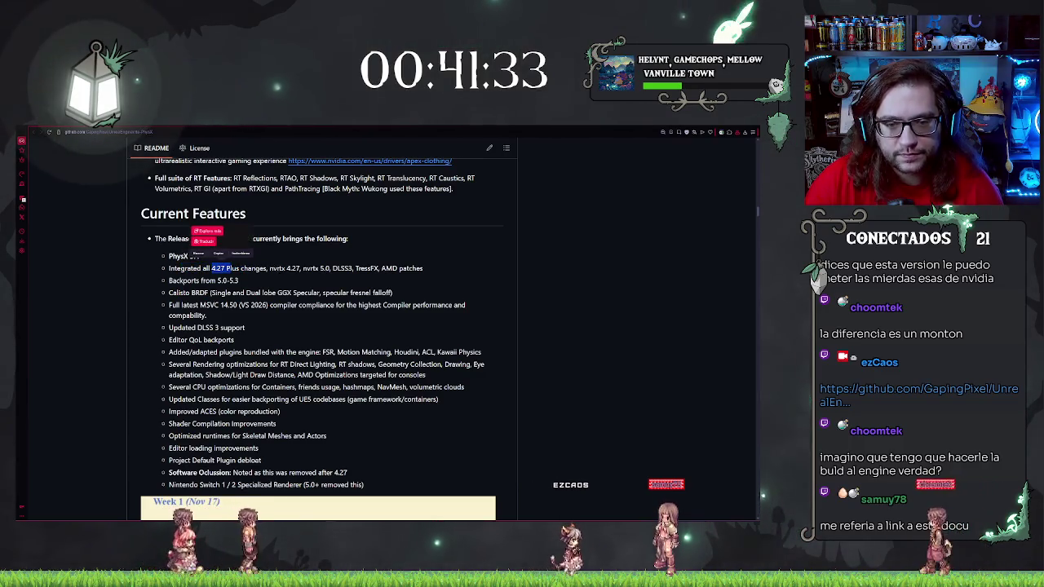
{"action": "left_click", "coordinate": [269, 238]}
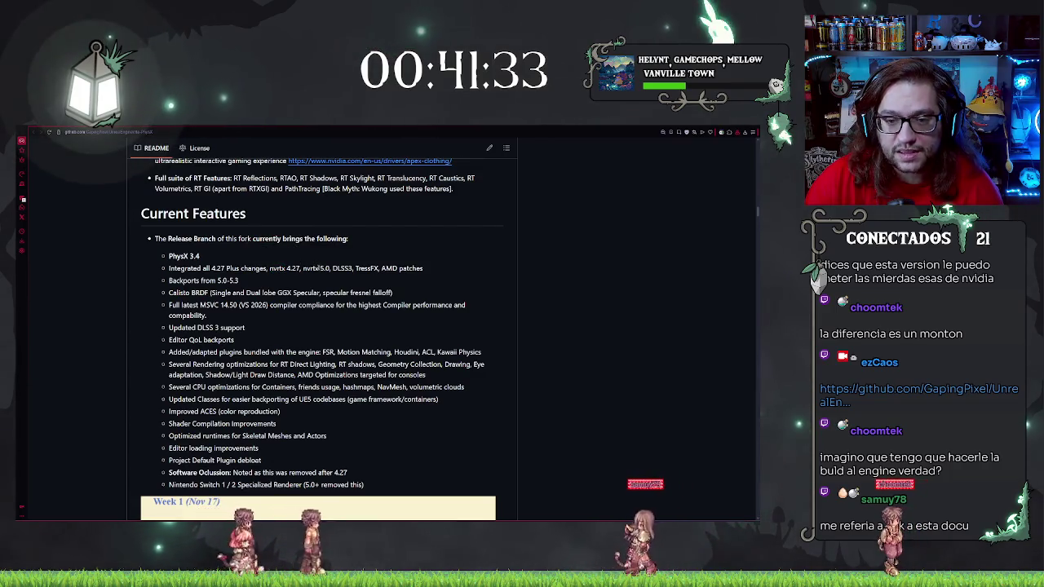
{"action": "double_click", "coordinate": [390, 268]}
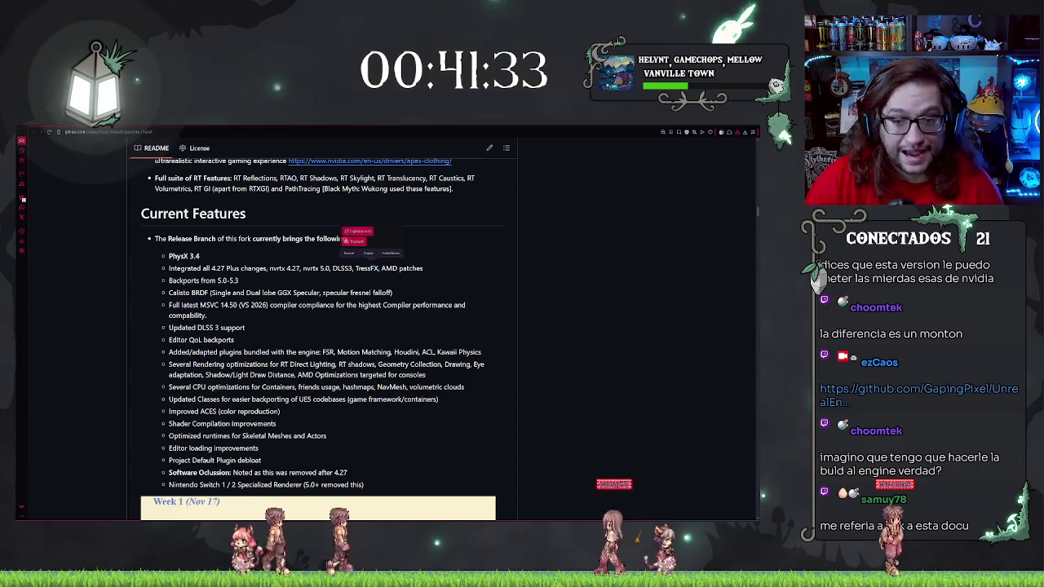
{"action": "left_click_drag", "start_coordinate": [423, 269], "coordinate": [167, 268]}
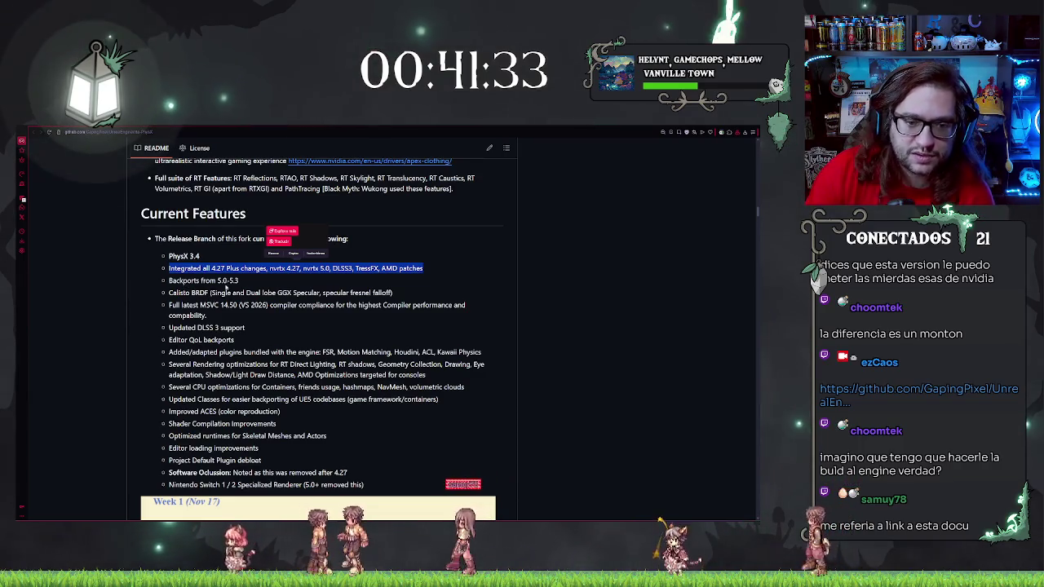
{"action": "left_click_drag", "start_coordinate": [217, 281], "coordinate": [222, 280]}
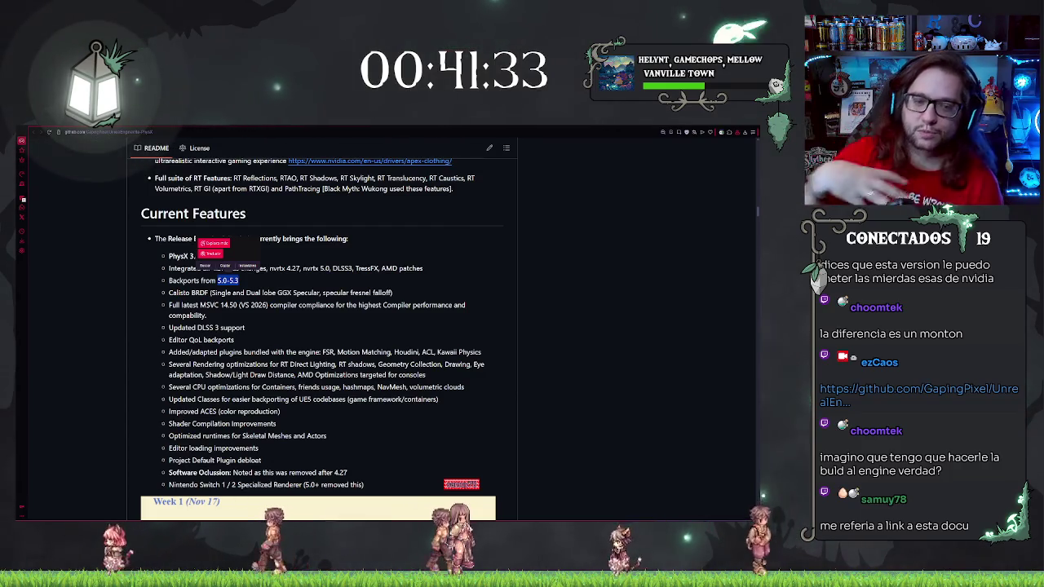
{"action": "left_click", "coordinate": [485, 278]}
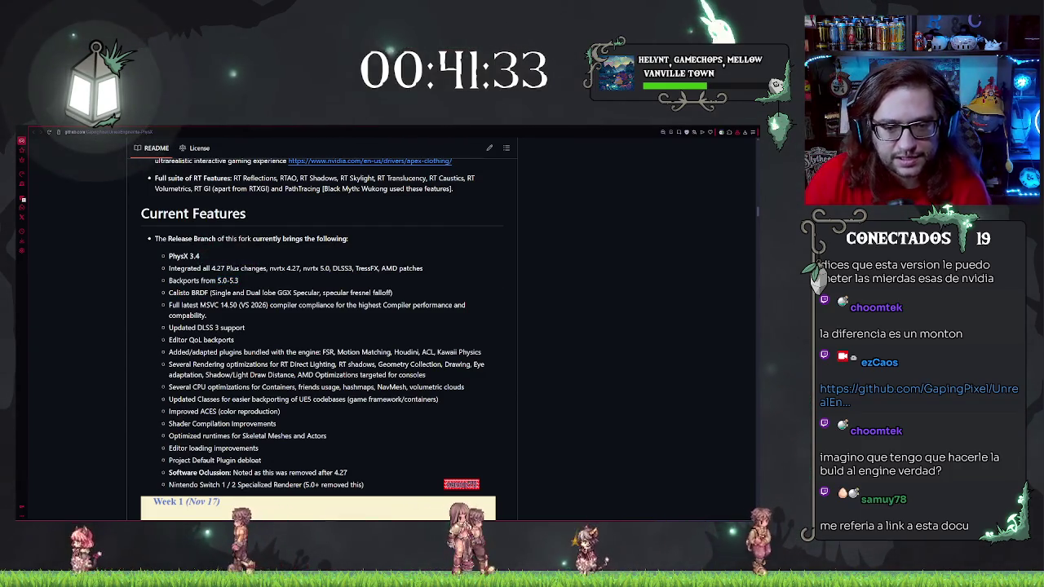
{"action": "left_click_drag", "start_coordinate": [191, 293], "coordinate": [415, 298]}
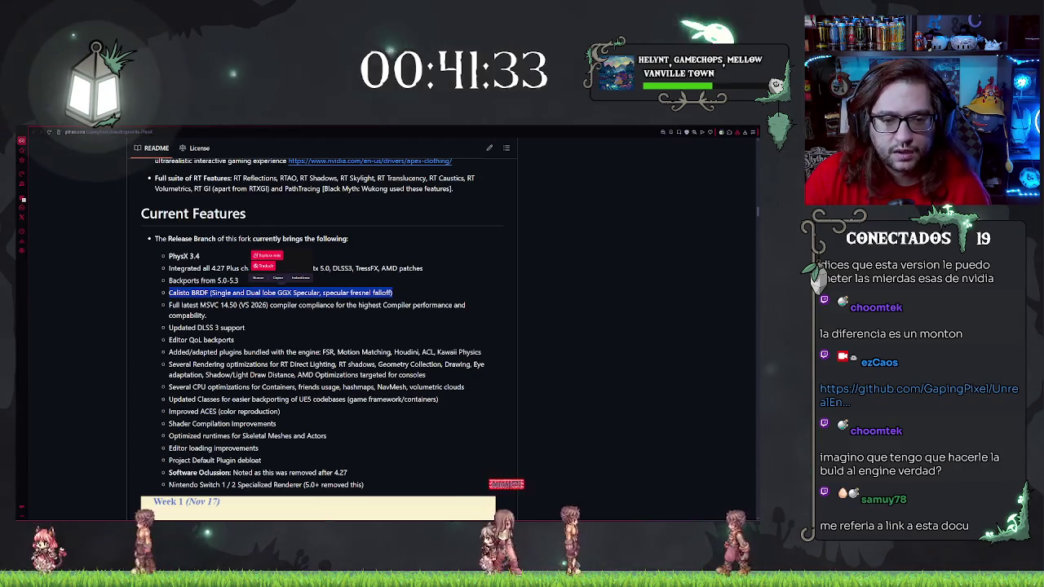
{"action": "left_click_drag", "start_coordinate": [208, 315], "coordinate": [160, 311]}
{"action": "left_click", "coordinate": [291, 320]}
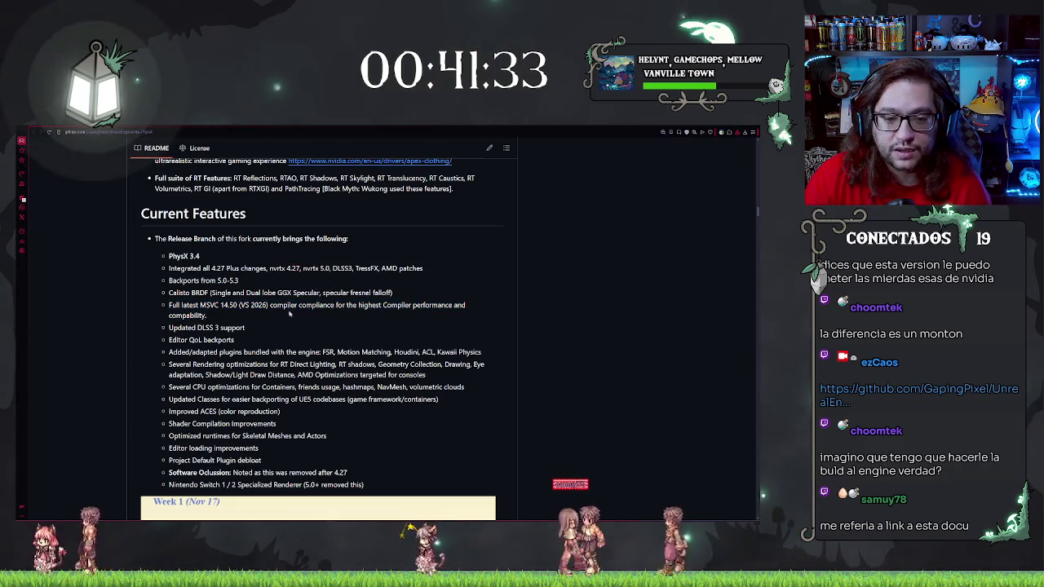
{"action": "scroll", "coordinate": [191, 256], "scroll_direction": "down", "scroll_amount": 2}
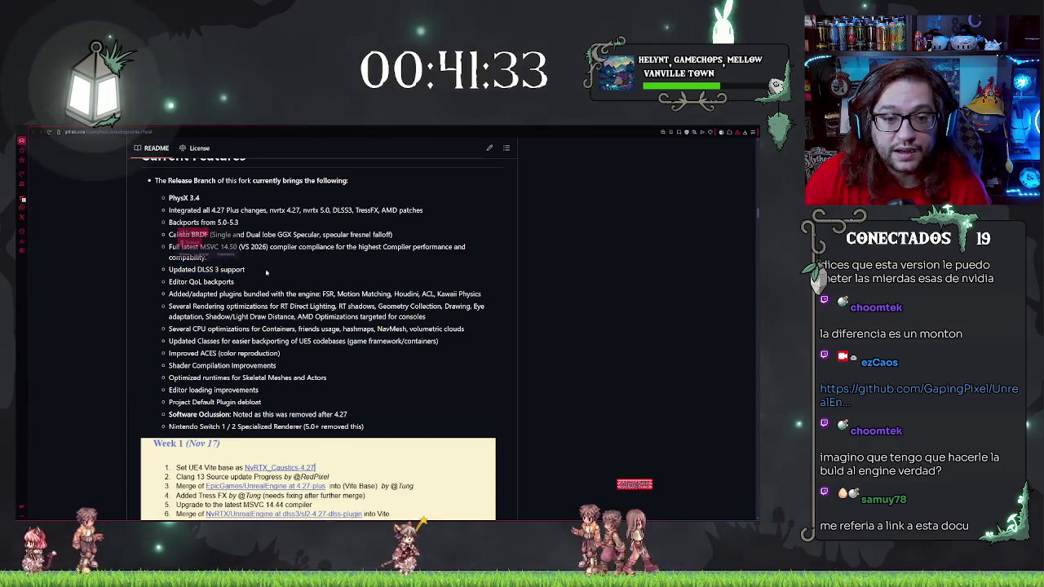
{"action": "left_click", "coordinate": [291, 273]}
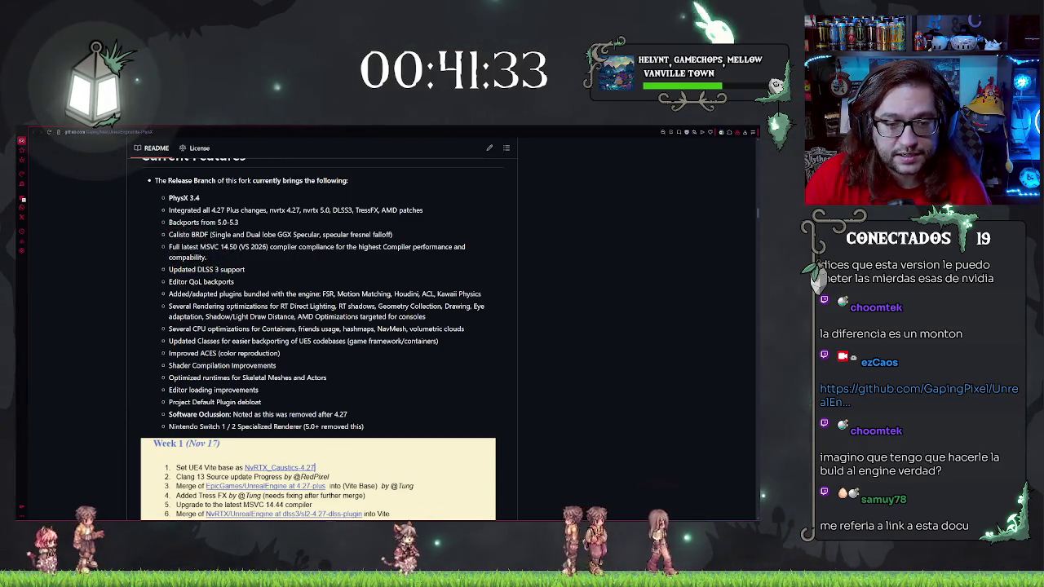
{"action": "scroll", "coordinate": [208, 273], "scroll_direction": "down", "scroll_amount": 1}
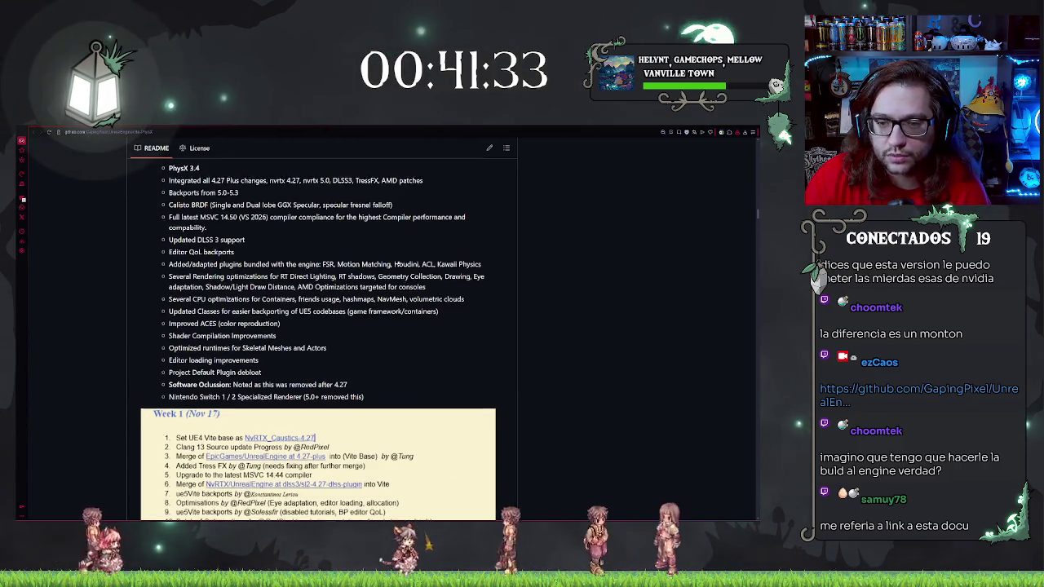
{"action": "scroll", "coordinate": [398, 259], "scroll_direction": "down", "scroll_amount": 1}
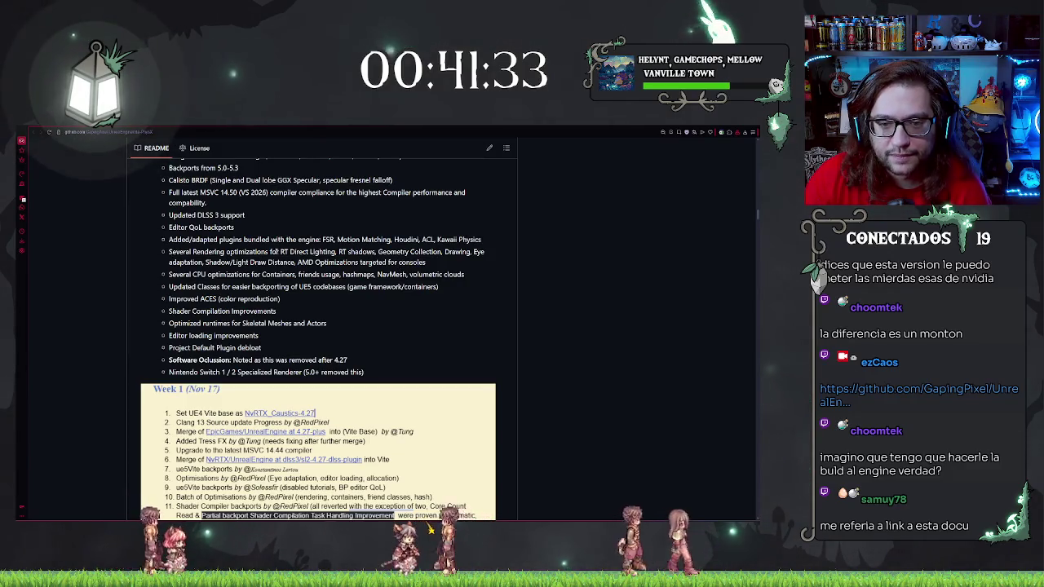
{"action": "left_click_drag", "start_coordinate": [192, 252], "coordinate": [426, 263]}
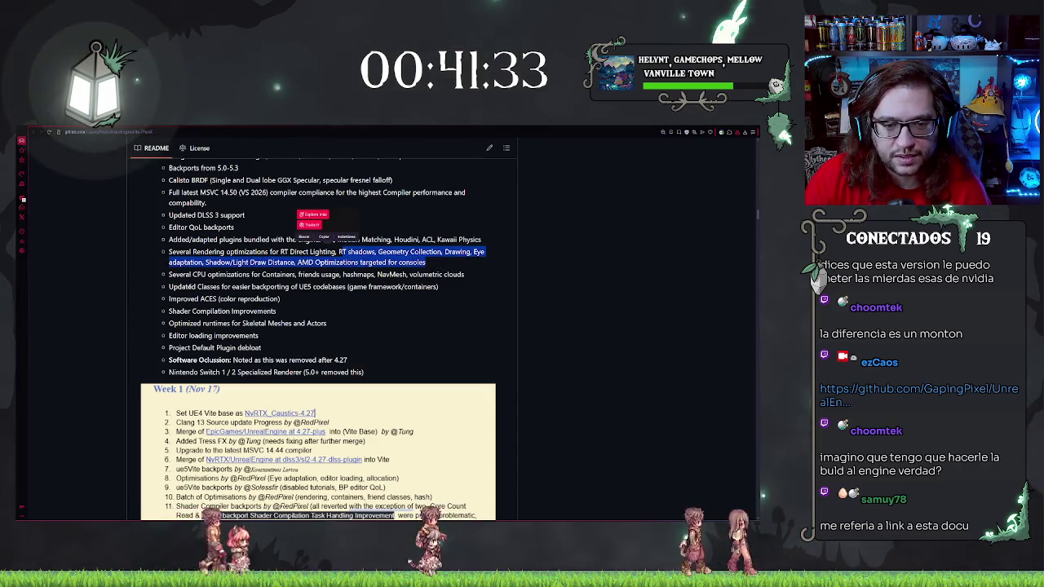
{"action": "left_click_drag", "start_coordinate": [174, 275], "coordinate": [244, 280]}
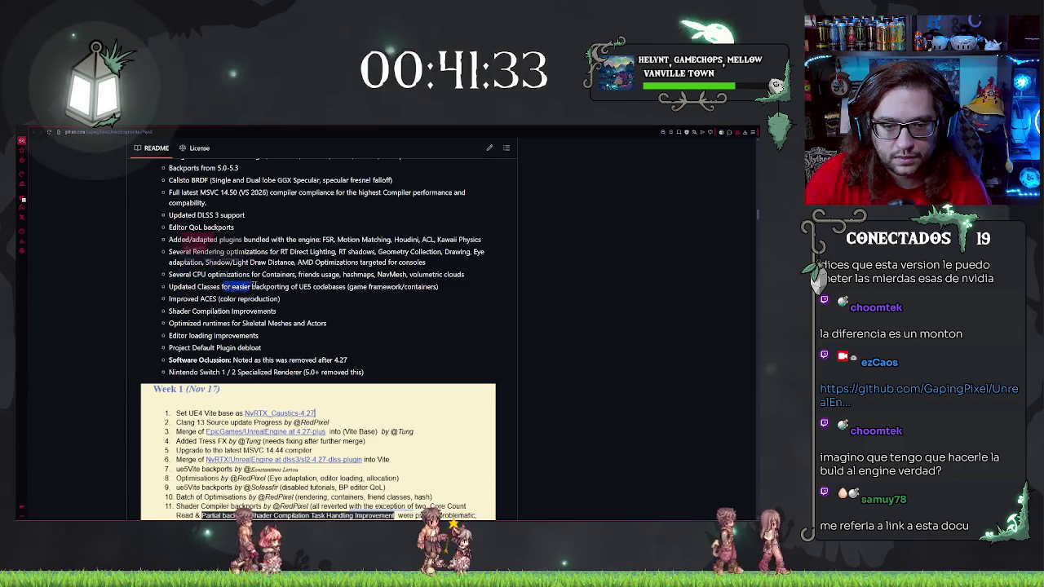
{"action": "left_click", "coordinate": [170, 286]}
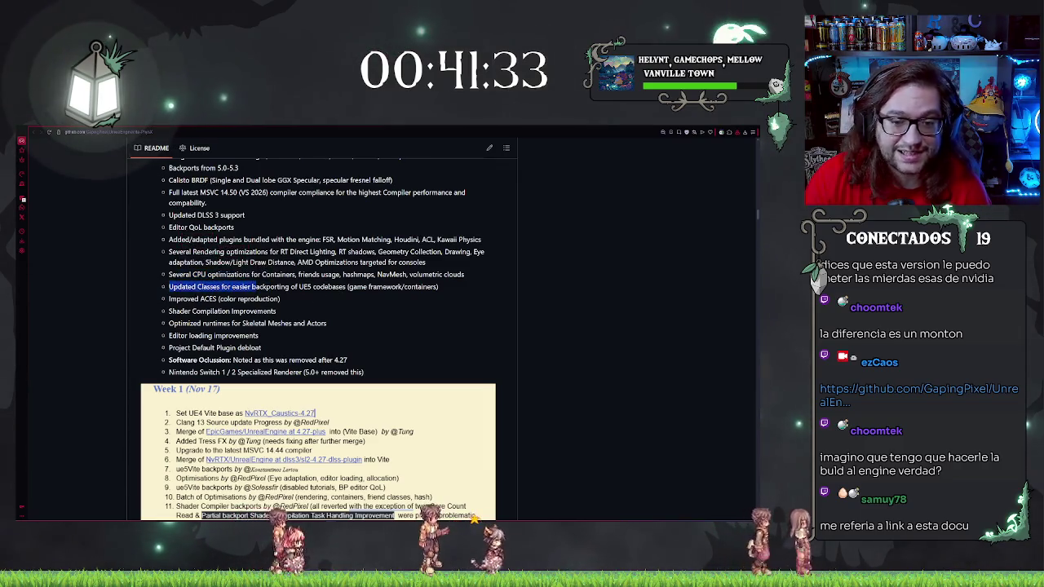
{"action": "left_click_drag", "start_coordinate": [170, 287], "coordinate": [287, 288]}
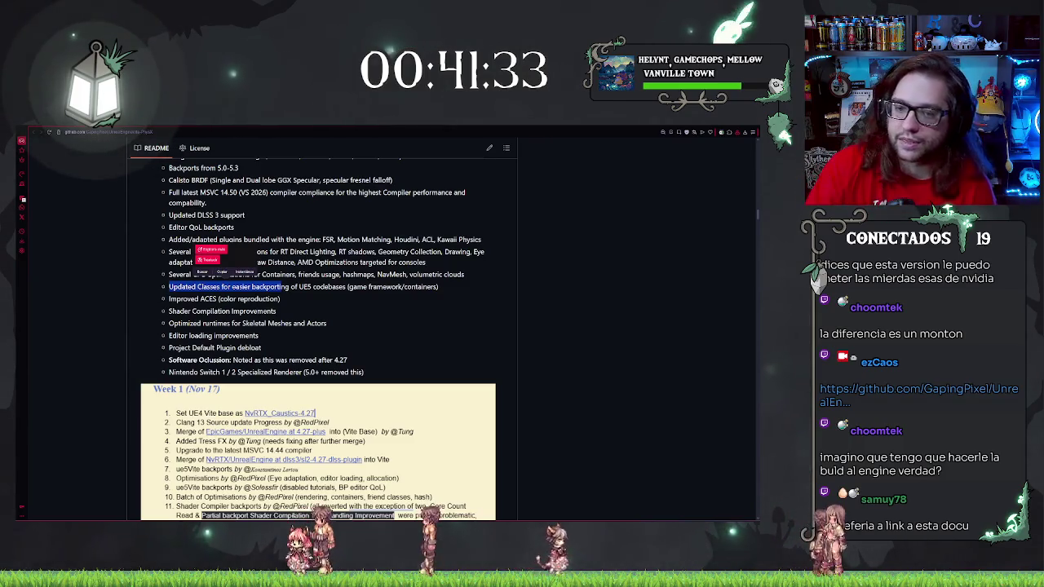
{"action": "left_click", "coordinate": [254, 299]}
{"action": "left_click_drag", "start_coordinate": [290, 301], "coordinate": [156, 292]}
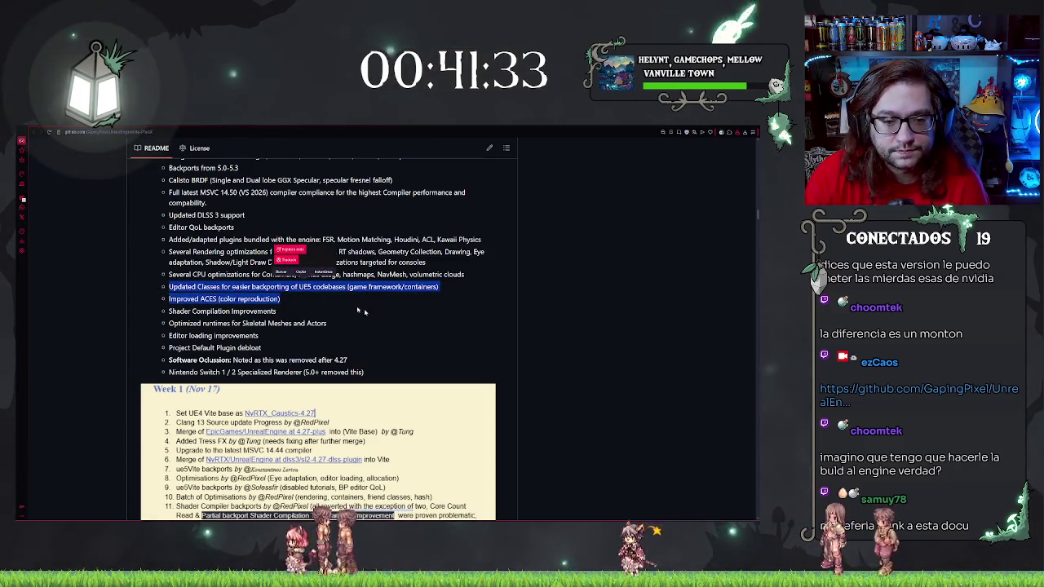
{"action": "triple_click", "coordinate": [163, 299]}
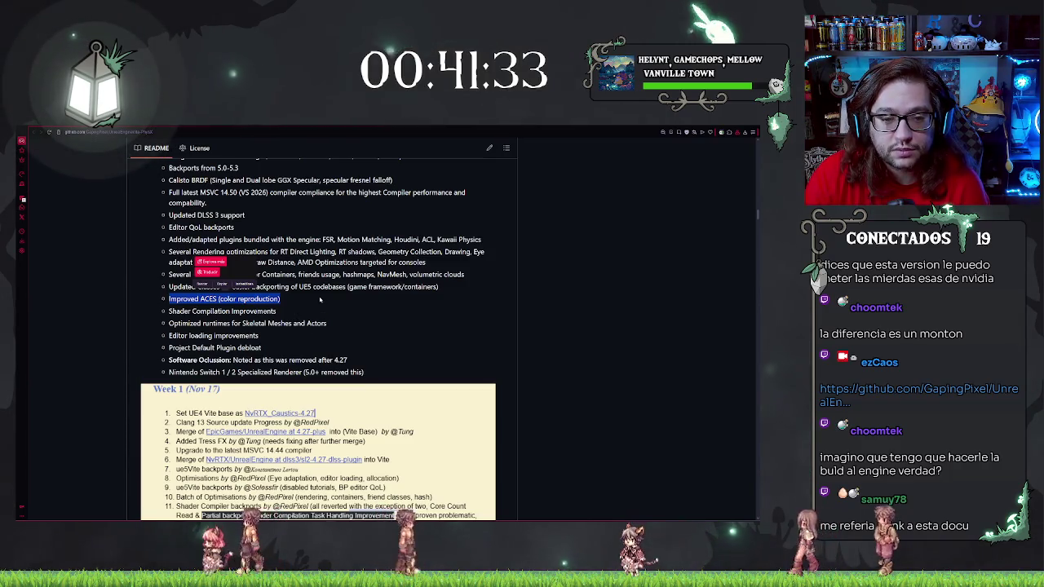
{"action": "scroll", "coordinate": [325, 317], "scroll_direction": "down", "scroll_amount": 1}
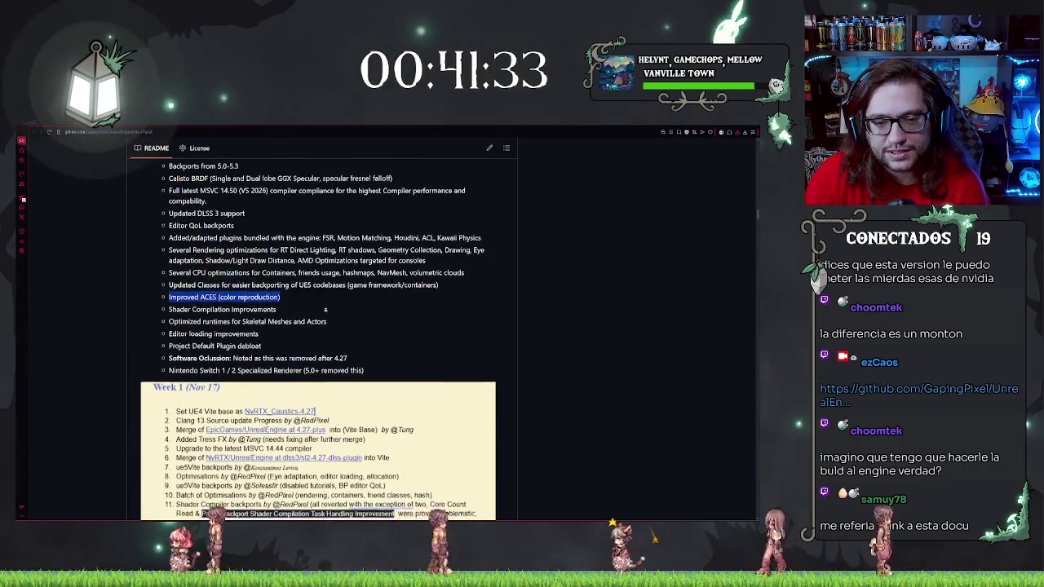
{"action": "scroll", "coordinate": [326, 316], "scroll_direction": "down", "scroll_amount": 2}
{"action": "scroll", "coordinate": [203, 277], "scroll_direction": "up", "scroll_amount": 1}
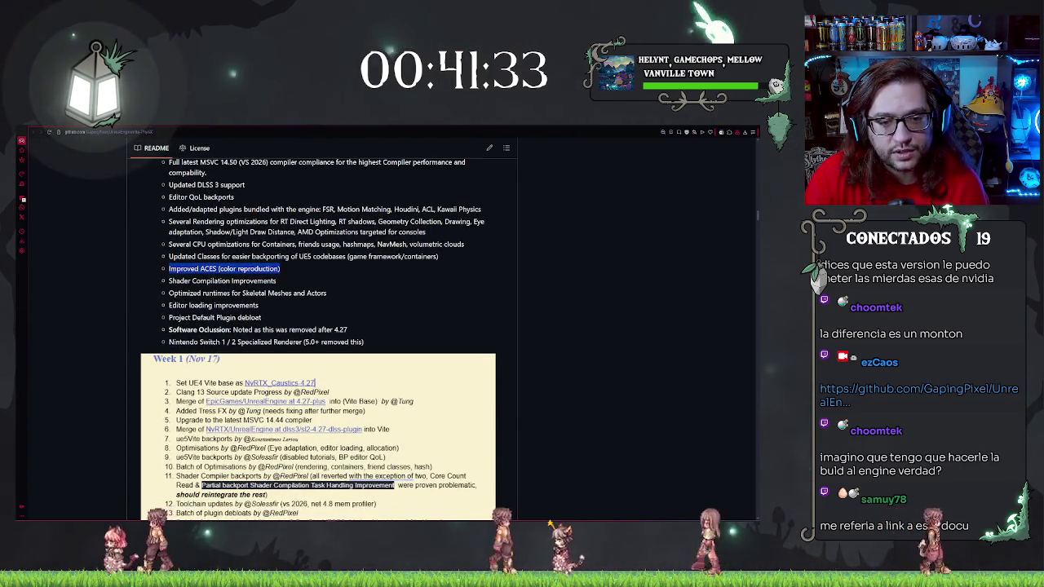
{"action": "left_click", "coordinate": [364, 273]}
{"action": "triple_click", "coordinate": [365, 281]}
{"action": "left_click", "coordinate": [365, 273]}
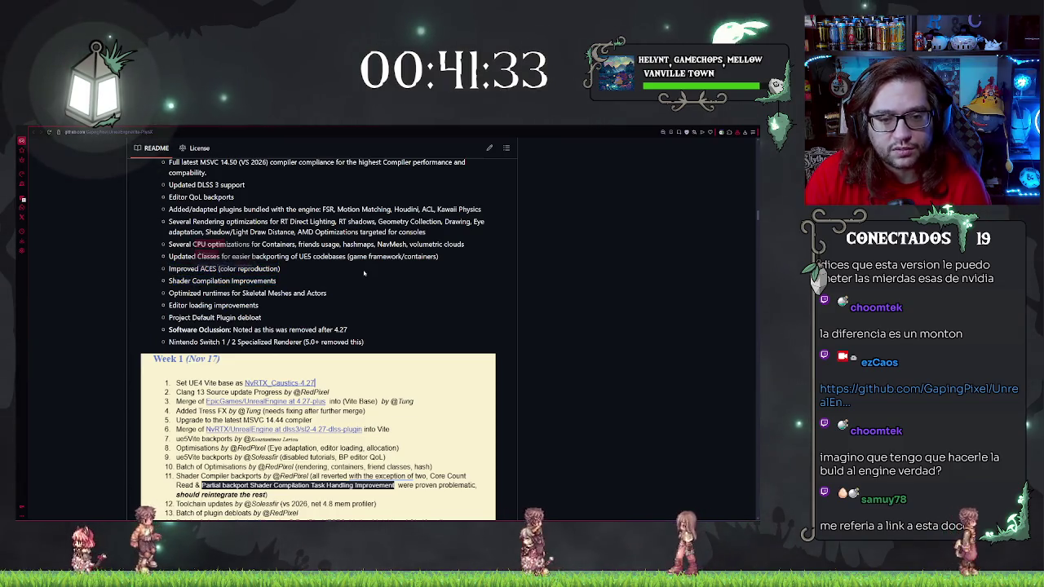
{"action": "scroll", "coordinate": [365, 277], "scroll_direction": "down", "scroll_amount": 2}
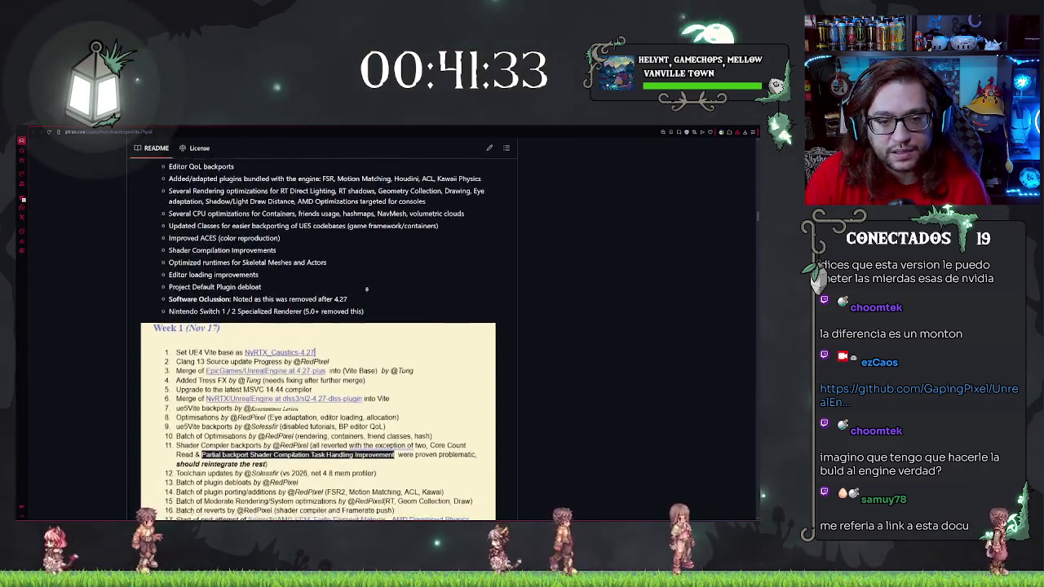
{"action": "left_click", "coordinate": [368, 248]}
{"action": "left_click_drag", "start_coordinate": [215, 247], "coordinate": [162, 243]}
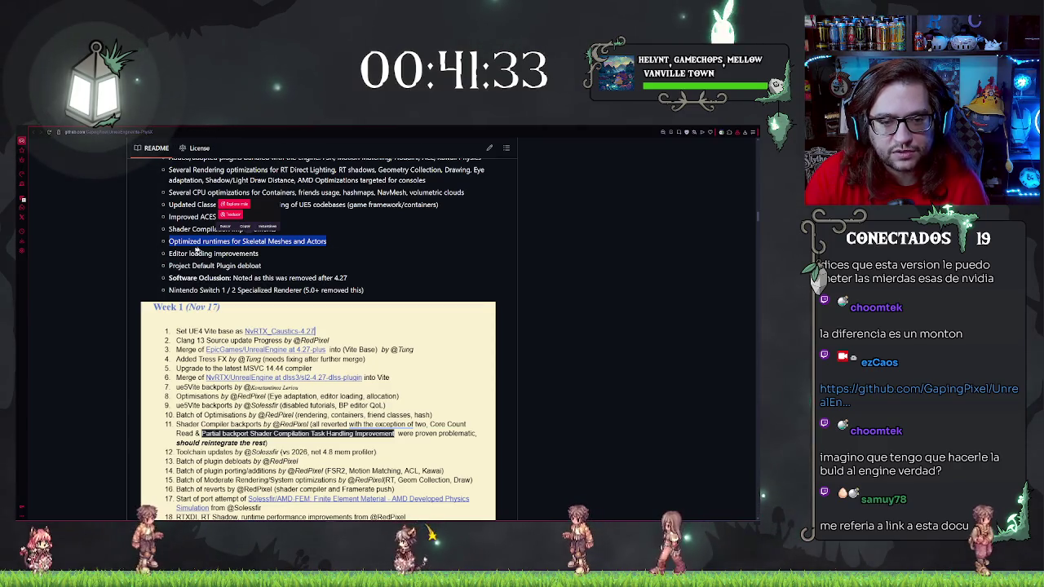
{"action": "scroll", "coordinate": [381, 254], "scroll_direction": "down", "scroll_amount": 1}
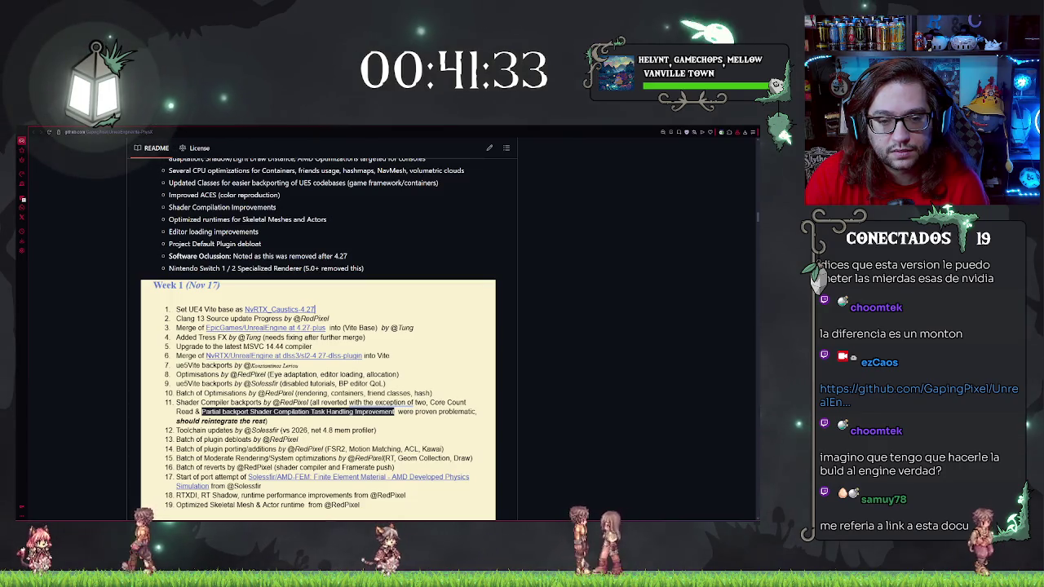
{"action": "mouse_move", "coordinate": [349, 257]}
{"action": "left_mouse_down"}
{"action": "mouse_move", "coordinate": [165, 256]}
{"action": "mouse_move", "coordinate": [227, 220]}
{"action": "mouse_move", "coordinate": [350, 258]}
{"action": "mouse_move", "coordinate": [162, 255]}
{"action": "left_mouse_up"}
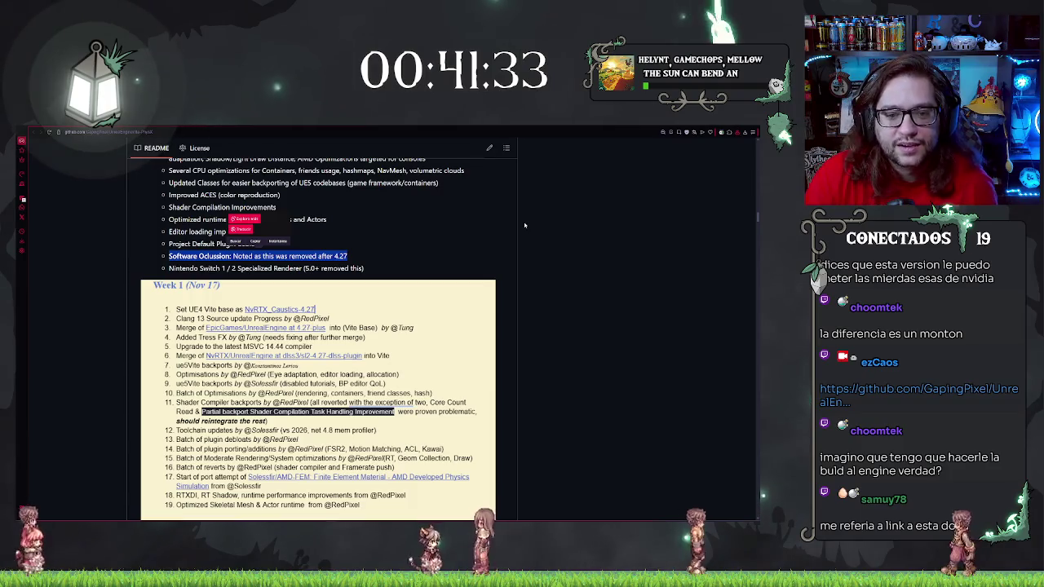
{"action": "scroll", "coordinate": [446, 236], "scroll_direction": "down", "scroll_amount": 15}
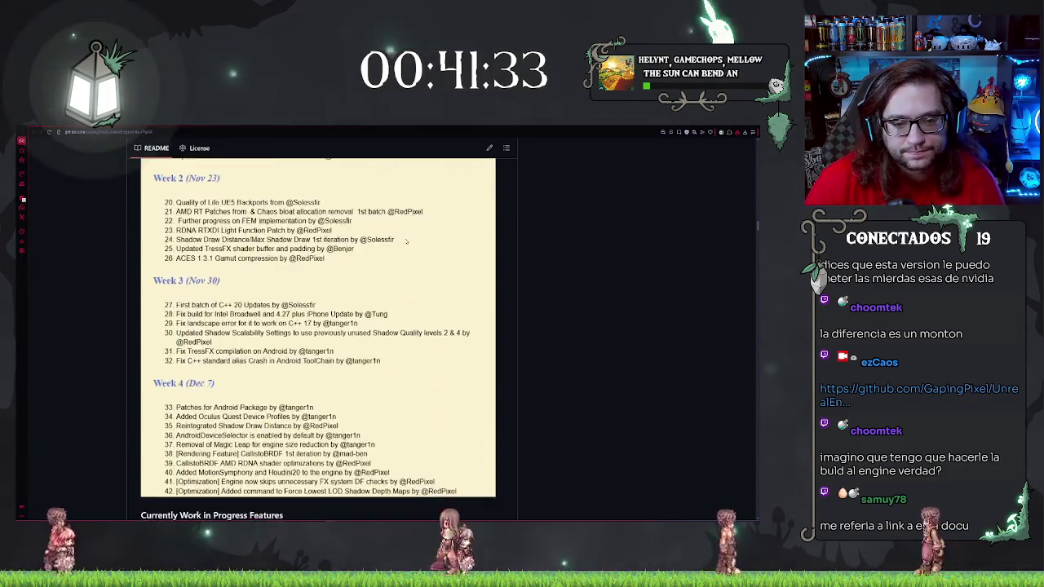
{"action": "scroll", "coordinate": [342, 245], "scroll_direction": "down", "scroll_amount": 3}
{"action": "scroll", "coordinate": [294, 240], "scroll_direction": "up", "scroll_amount": 2}
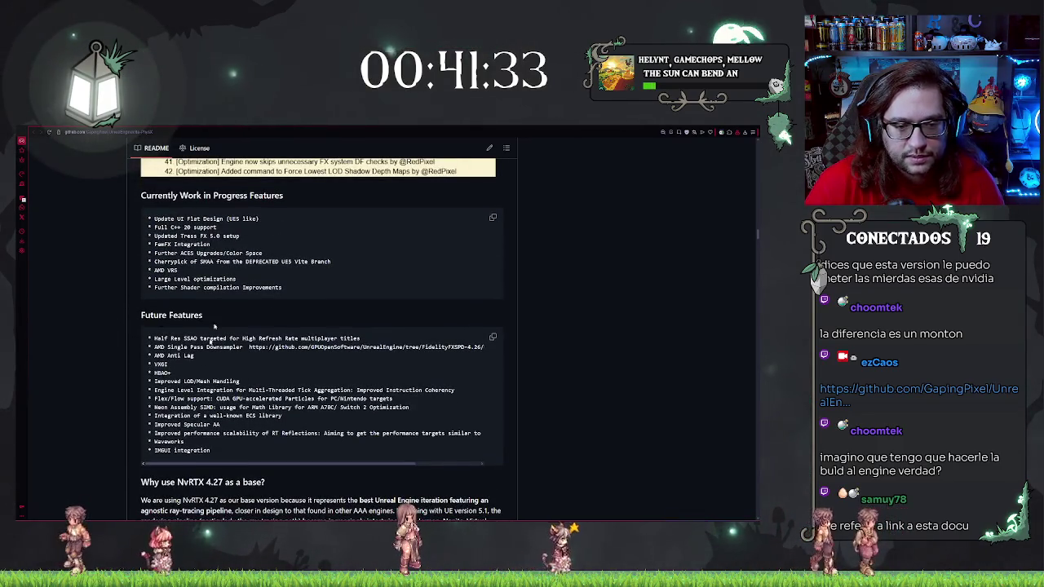
{"action": "left_click", "coordinate": [184, 226]}
{"action": "left_click", "coordinate": [166, 243]}
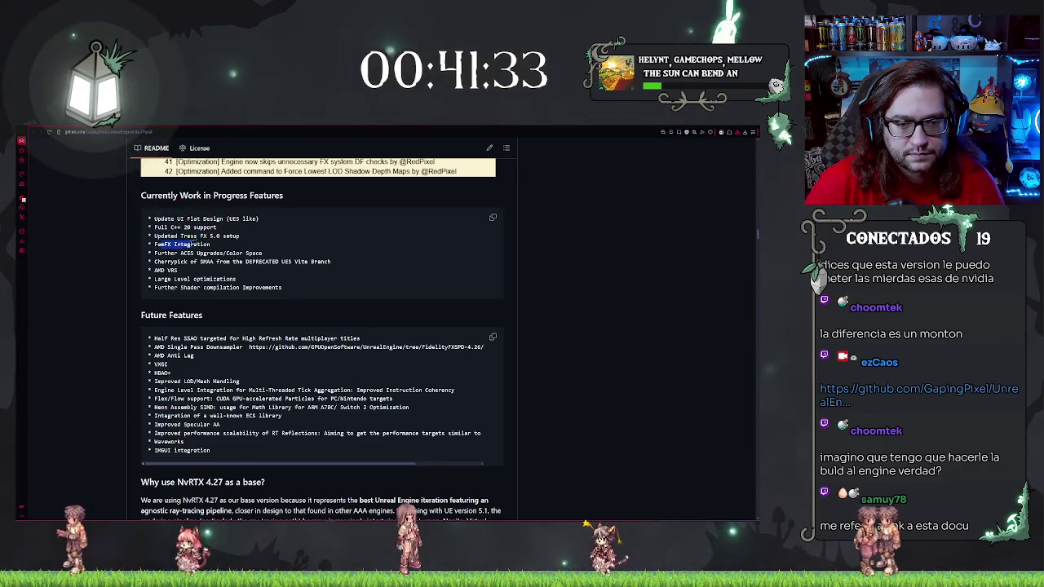
{"action": "left_click", "coordinate": [188, 261]}
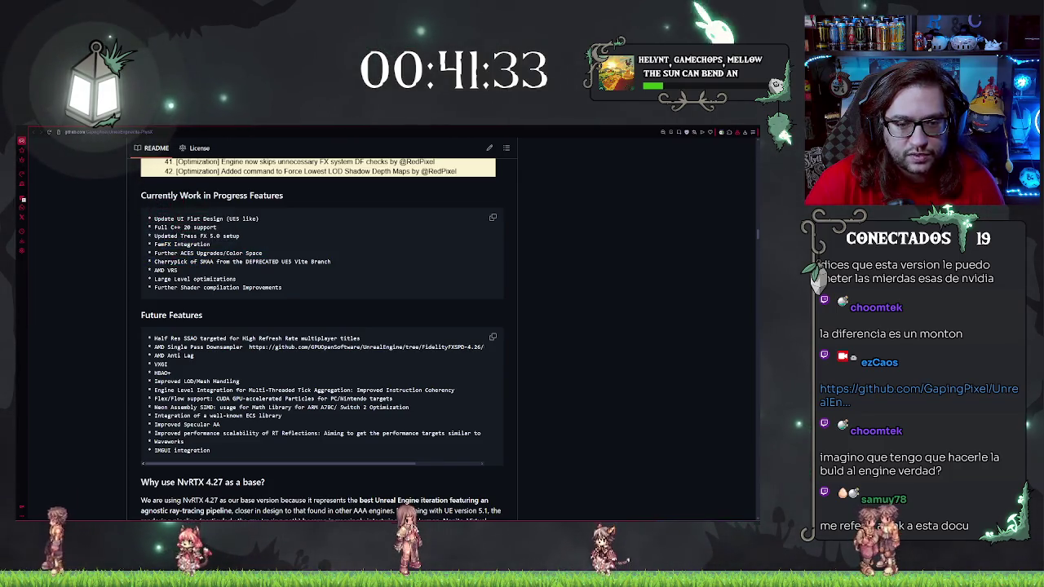
{"action": "left_click_drag", "start_coordinate": [163, 220], "coordinate": [228, 245]}
{"action": "left_click", "coordinate": [213, 245]}
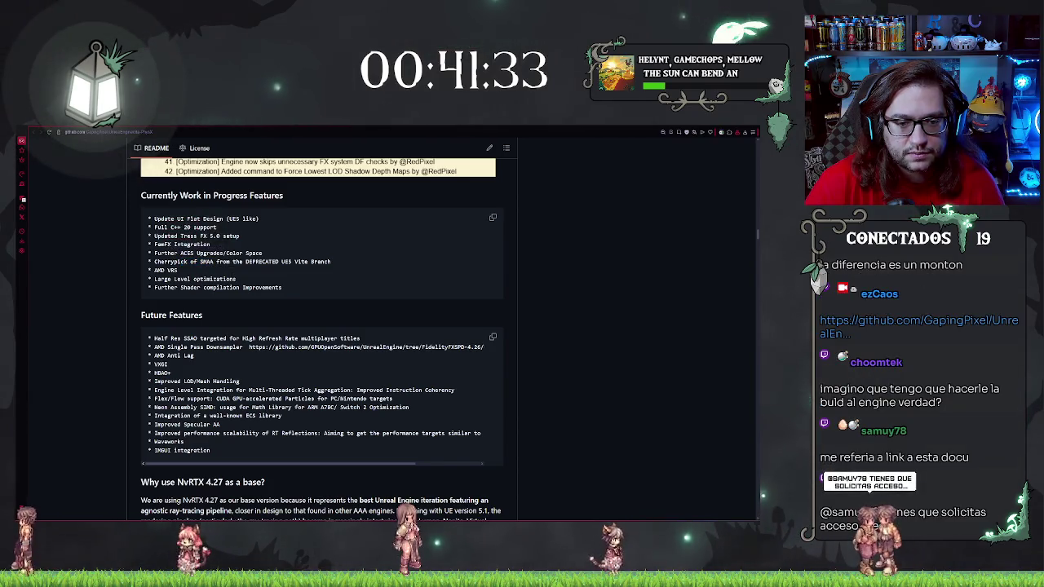
{"action": "left_click_drag", "start_coordinate": [167, 218], "coordinate": [237, 253]}
{"action": "left_click", "coordinate": [204, 244]}
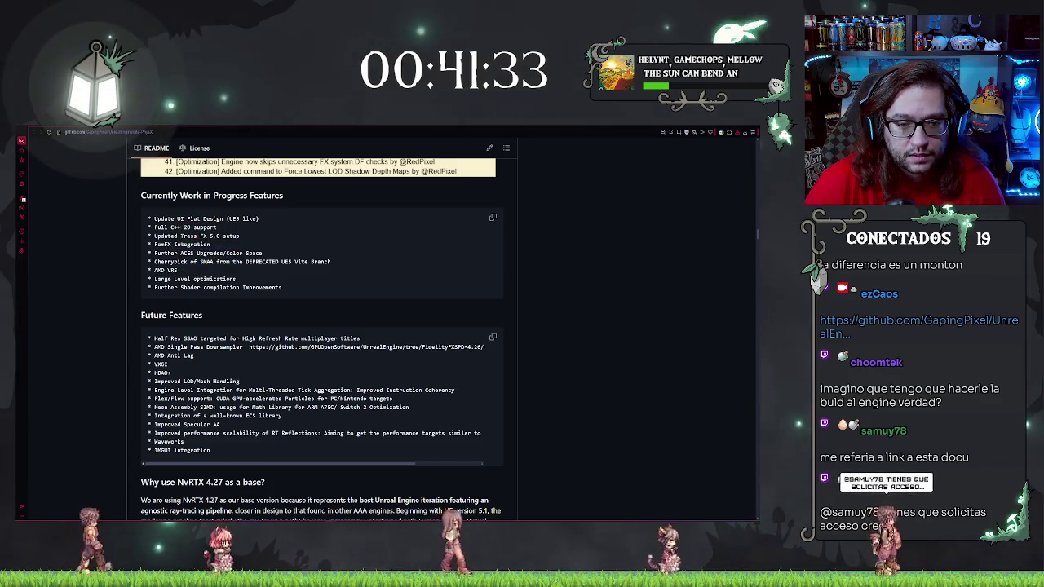
{"action": "scroll", "coordinate": [235, 248], "scroll_direction": "down", "scroll_amount": 1}
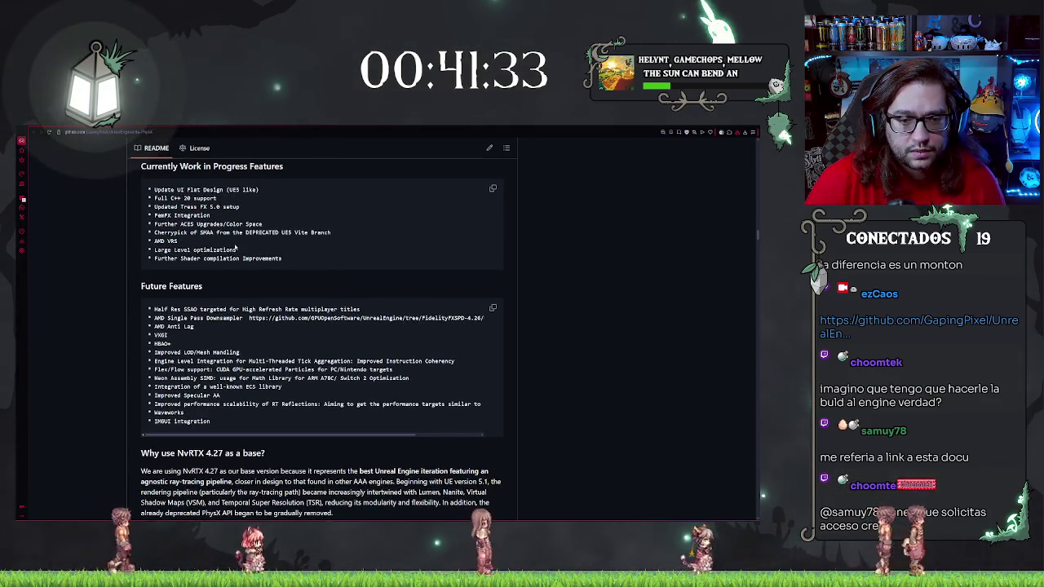
{"action": "scroll", "coordinate": [319, 242], "scroll_direction": "down", "scroll_amount": 1}
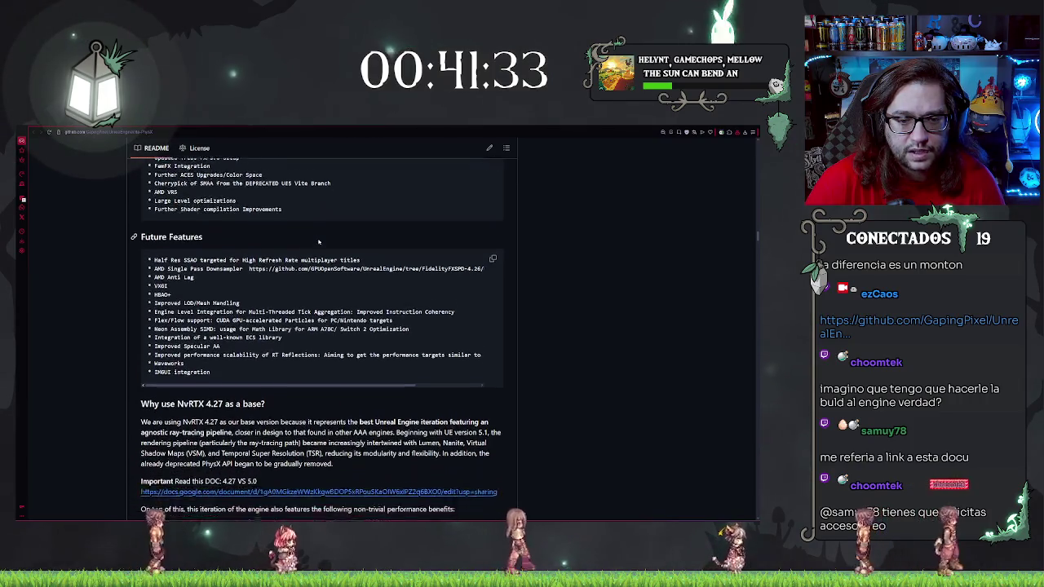
{"action": "scroll", "coordinate": [319, 241], "scroll_direction": "down", "scroll_amount": 1}
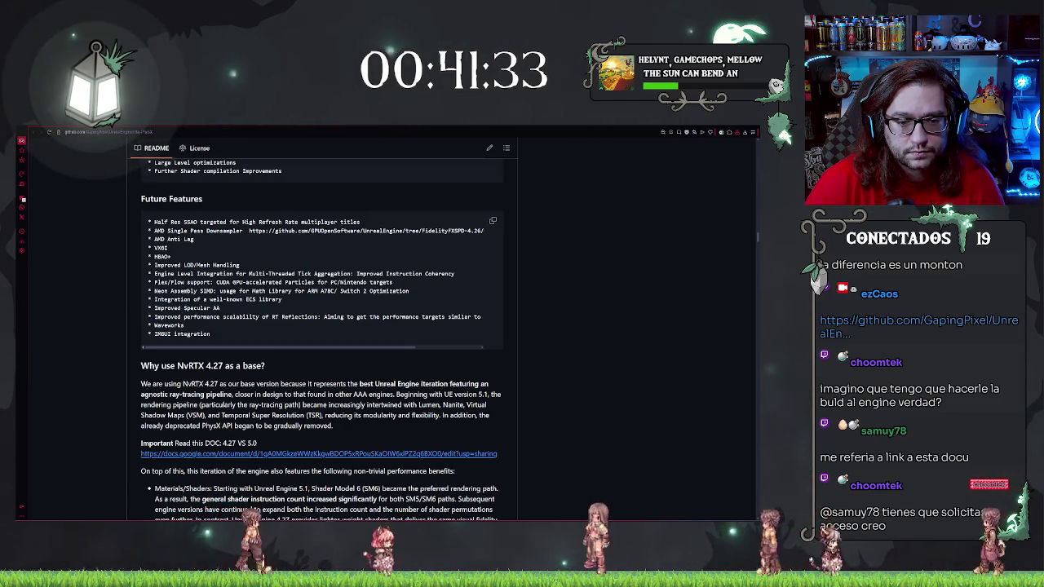
{"action": "scroll", "coordinate": [494, 323], "scroll_direction": "down", "scroll_amount": 1}
{"action": "scroll", "coordinate": [494, 323], "scroll_direction": "down", "scroll_amount": 1}
{"action": "scroll", "coordinate": [493, 323], "scroll_direction": "down", "scroll_amount": 1}
{"action": "scroll", "coordinate": [342, 359], "scroll_direction": "down", "scroll_amount": 8}
{"action": "scroll", "coordinate": [342, 360], "scroll_direction": "down", "scroll_amount": 15}
{"action": "scroll", "coordinate": [341, 357], "scroll_direction": "up", "scroll_amount": 8}
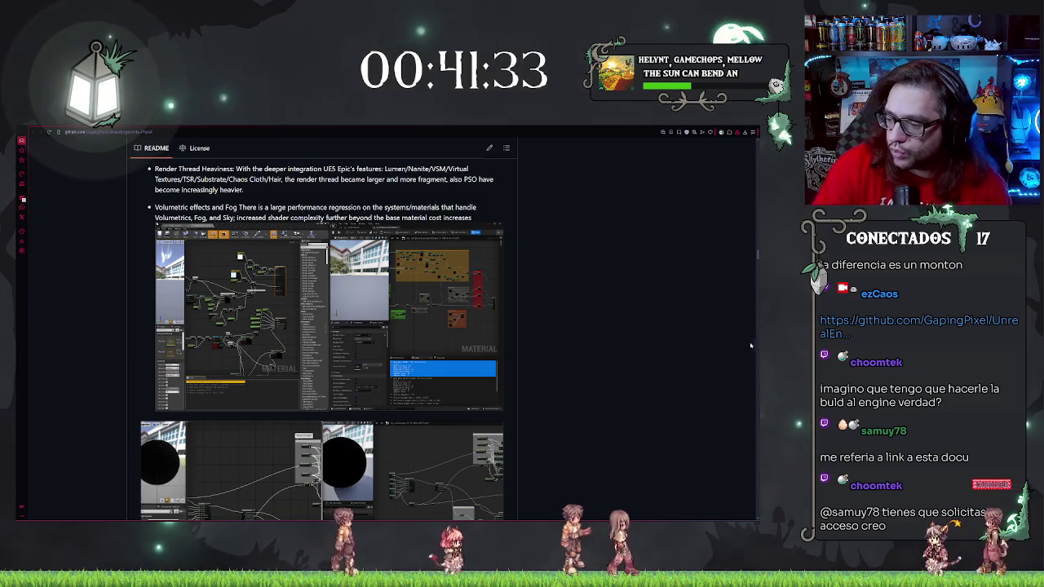
Scroll the repository page back to the top and return to the Unreal Editor
{"action": "scroll", "coordinate": [744, 351], "scroll_direction": "up", "scroll_amount": 15}
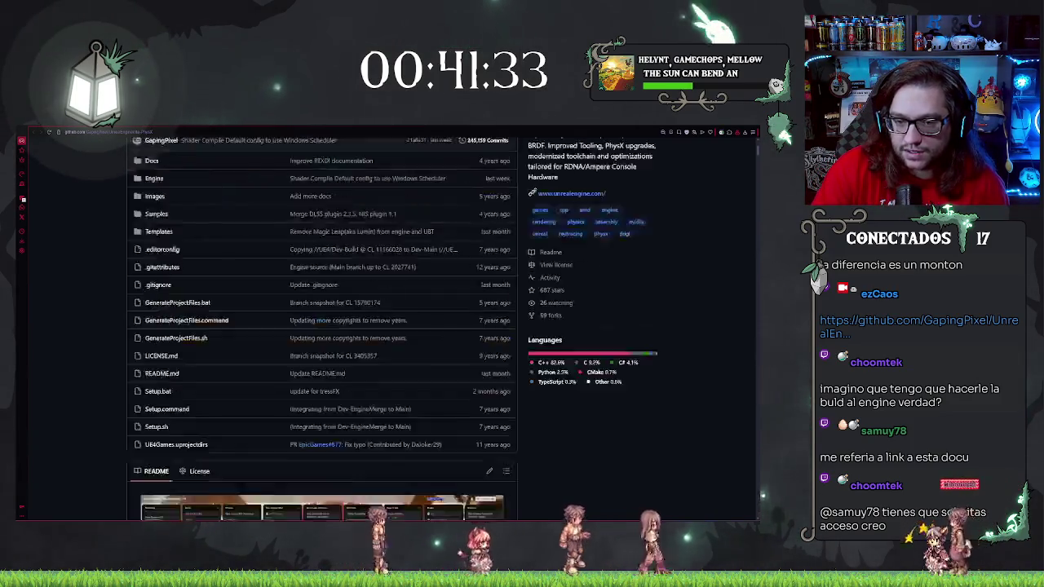
{"action": "scroll", "coordinate": [65, 310], "scroll_direction": "down", "scroll_amount": 15}
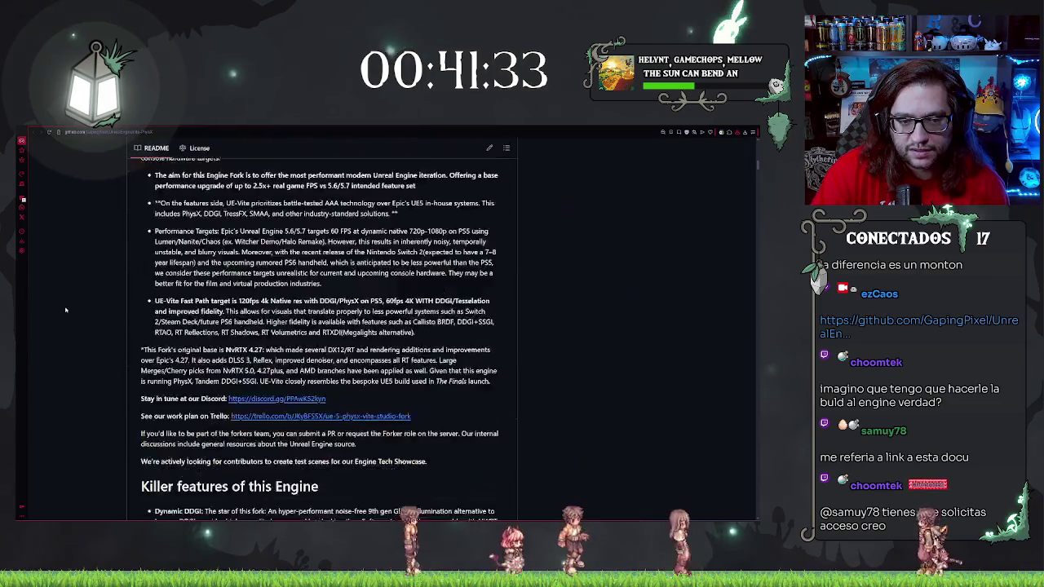
{"action": "scroll", "coordinate": [65, 310], "scroll_direction": "up", "scroll_amount": 15}
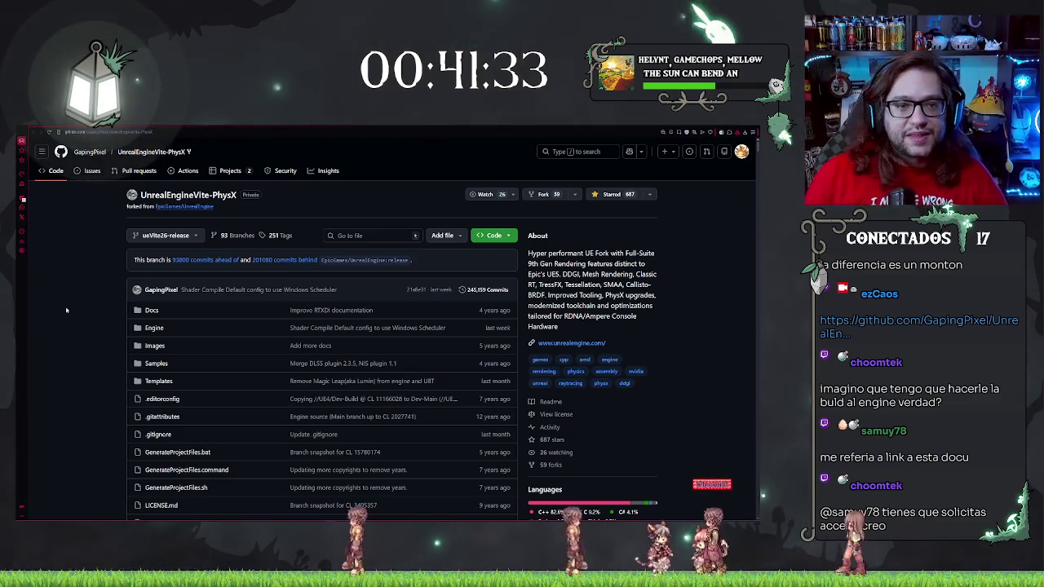
{"action": "key", "text": "alt+Tab"}
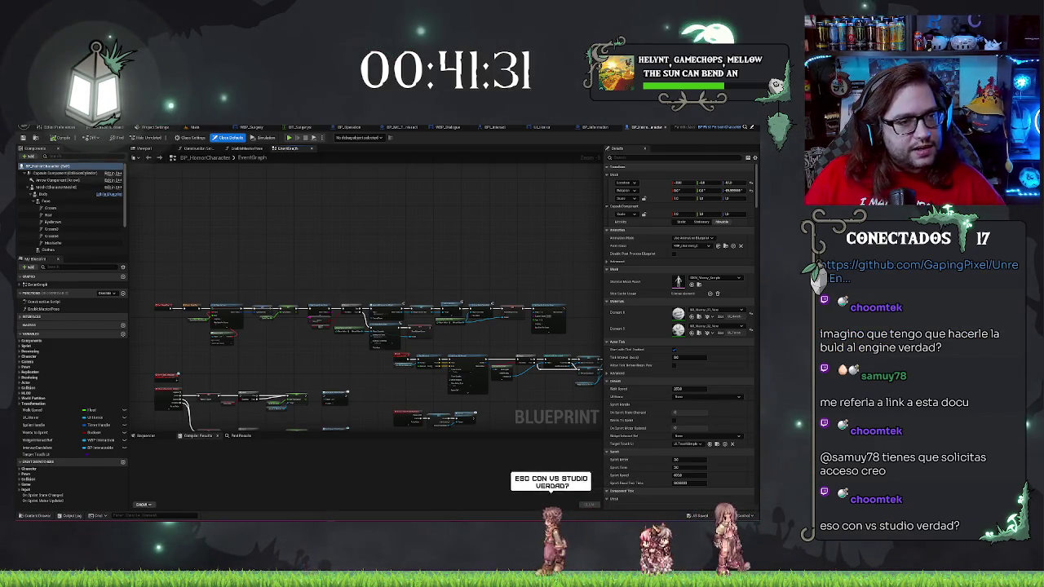
Pan around the BP_HorrorCharacter graph, then fly the level camera around the surgery room
{"action": "scroll", "coordinate": [392, 244], "scroll_direction": "up", "scroll_amount": 2}
{"action": "scroll", "coordinate": [401, 201], "scroll_direction": "down", "scroll_amount": 4}
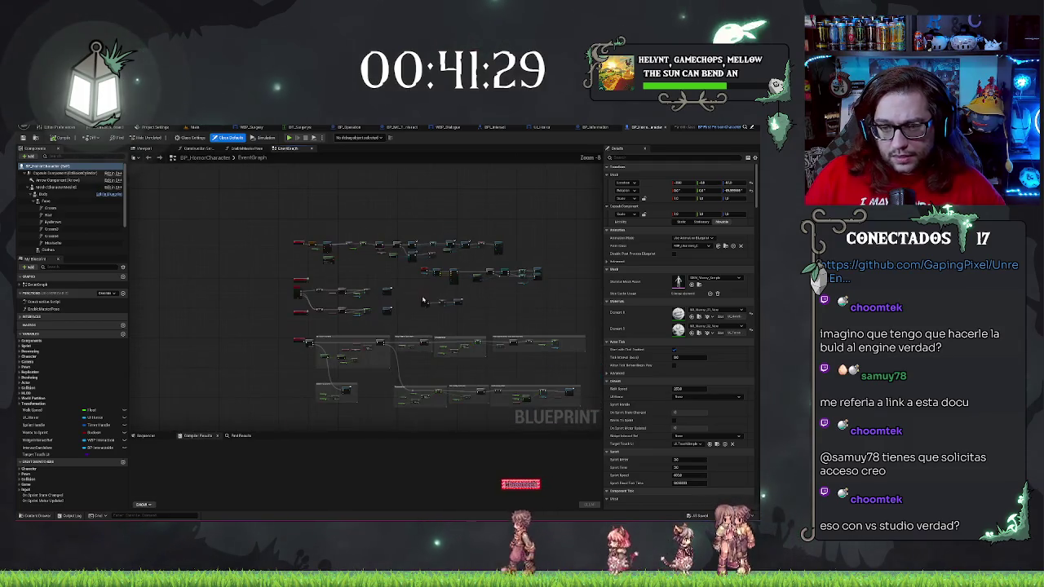
{"action": "left_click_drag", "start_coordinate": [419, 290], "coordinate": [381, 276]}
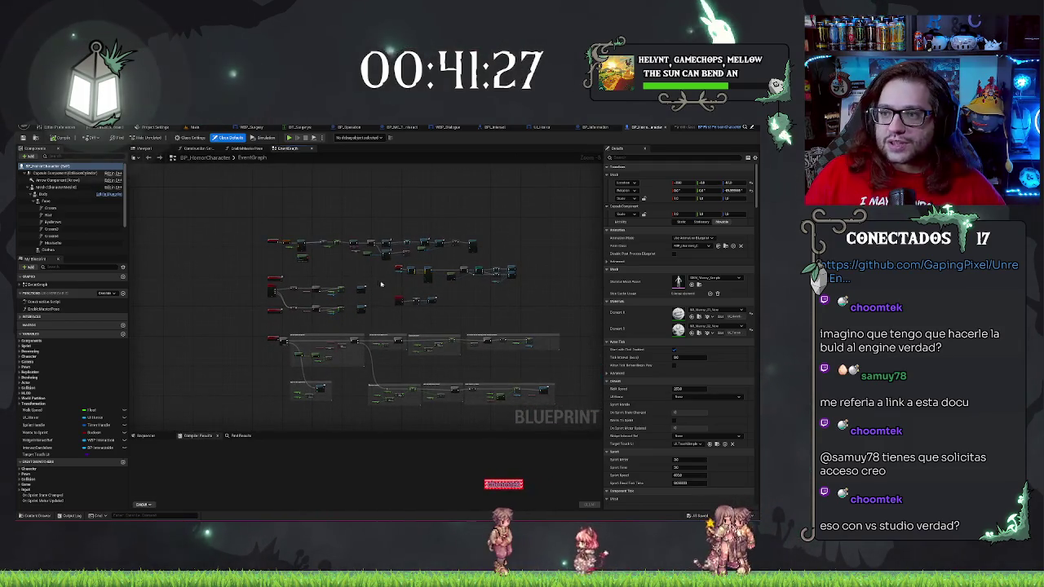
{"action": "scroll", "coordinate": [384, 285], "scroll_direction": "up", "scroll_amount": 4}
{"action": "left_click_drag", "start_coordinate": [463, 261], "coordinate": [340, 252]}
{"action": "scroll", "coordinate": [370, 280], "scroll_direction": "down", "scroll_amount": 7}
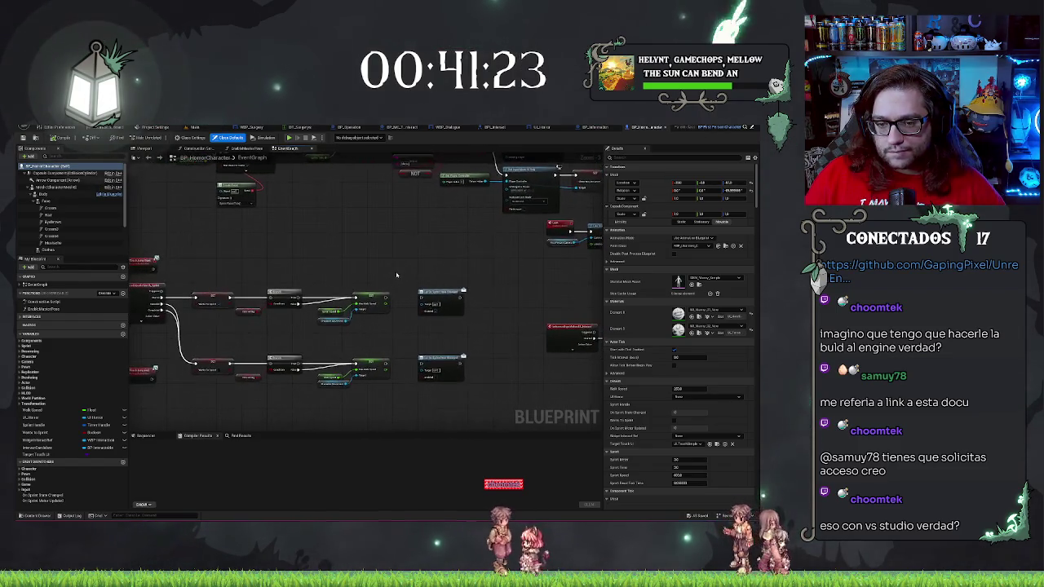
{"action": "left_click", "coordinate": [206, 128]}
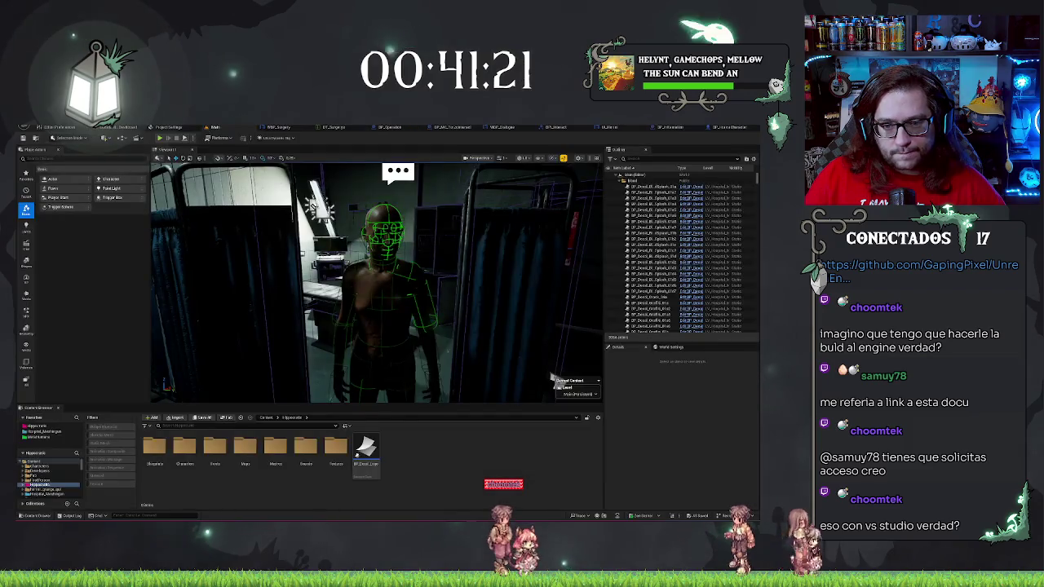
{"action": "mouse_move", "coordinate": [424, 258]}
{"action": "left_mouse_down"}
{"action": "mouse_move", "coordinate": [377, 338]}
{"action": "mouse_move", "coordinate": [343, 355]}
{"action": "mouse_move", "coordinate": [336, 326]}
{"action": "mouse_move", "coordinate": [359, 322]}
{"action": "left_mouse_up"}
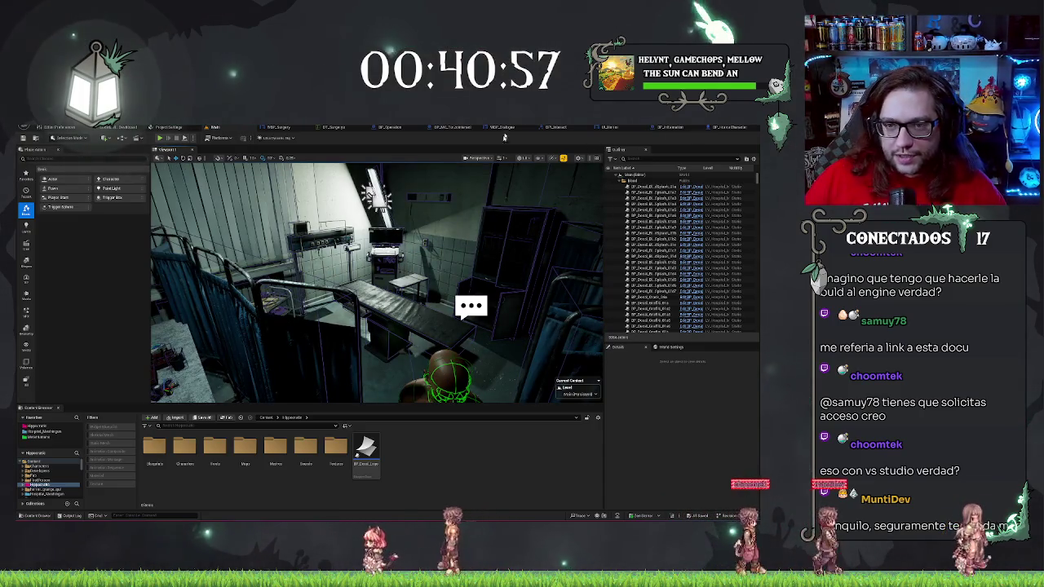
Bring up the BP_Operation blueprint's event graph
{"action": "left_click", "coordinate": [389, 128]}
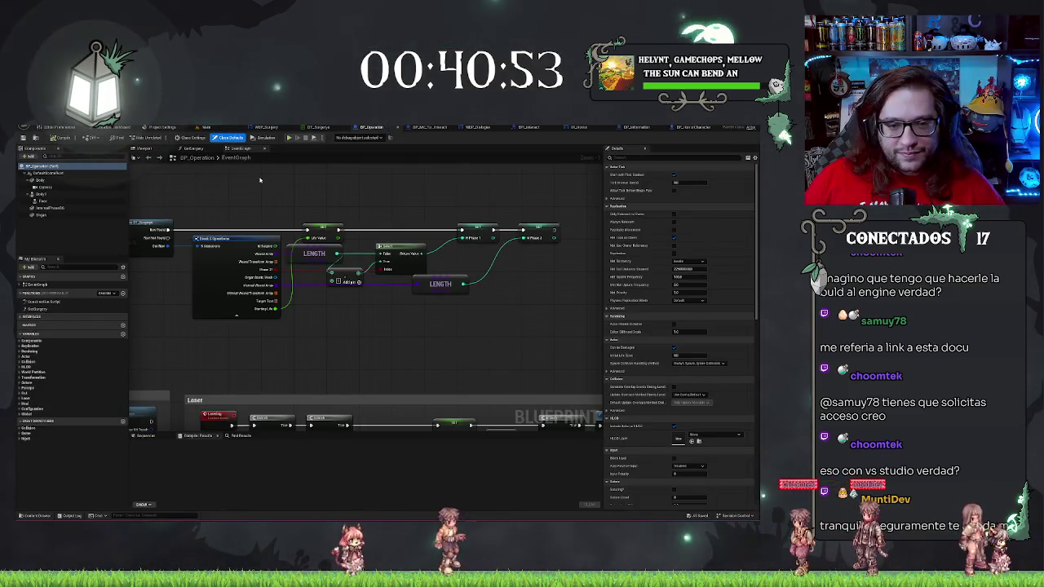
{"action": "scroll", "coordinate": [260, 179], "scroll_direction": "down", "scroll_amount": 3}
{"action": "scroll", "coordinate": [369, 218], "scroll_direction": "up", "scroll_amount": 2}
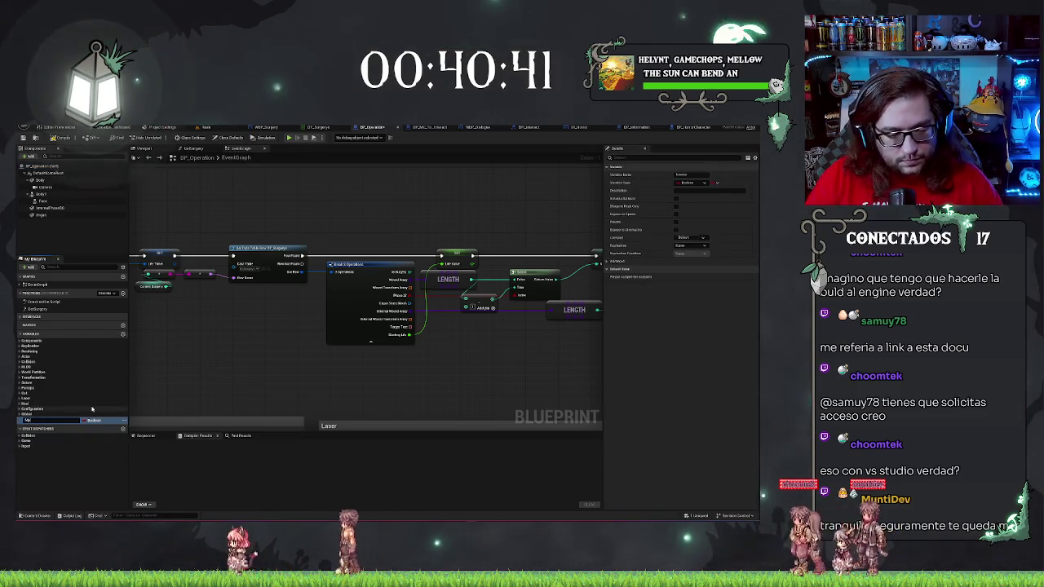
Name the new BP_Operation variable MyPlace, make it a Transform, and compile with F7
{"action": "key", "text": "Return"}
{"action": "left_click", "coordinate": [94, 420]}
{"action": "mouse_move", "coordinate": [112, 357]}
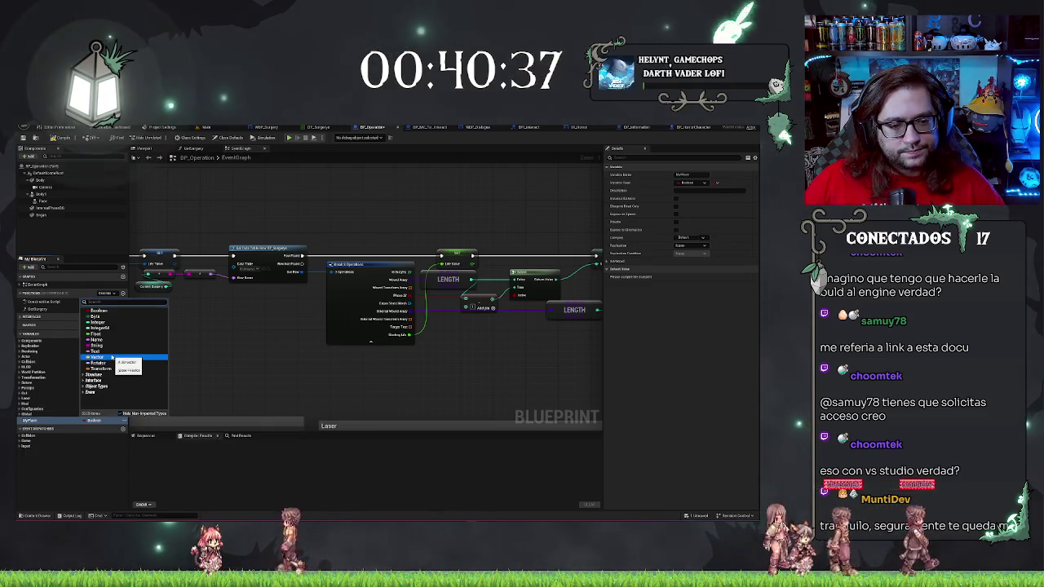
{"action": "key", "text": "Escape"}
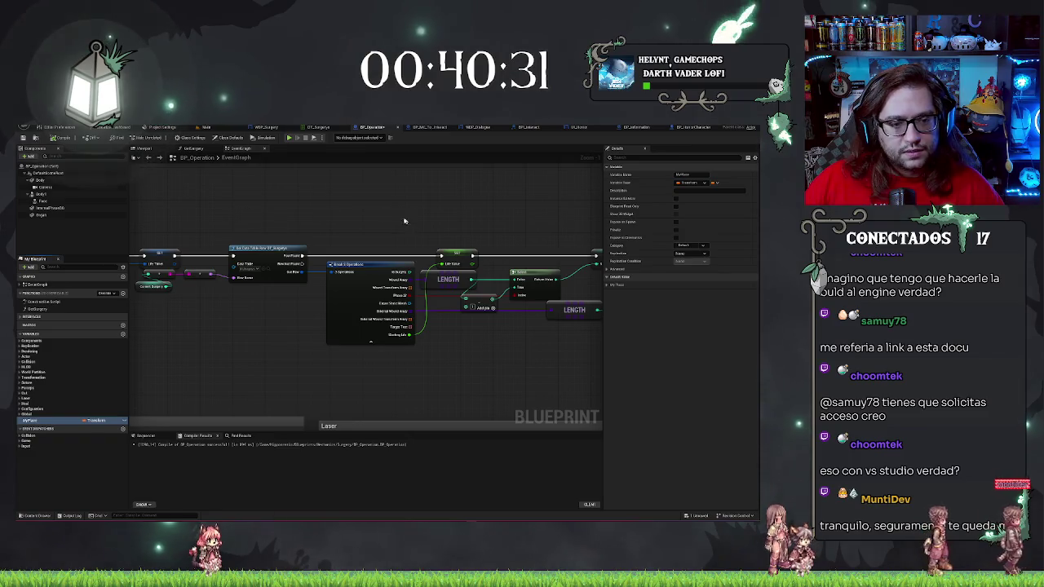
{"action": "key", "text": "F7"}
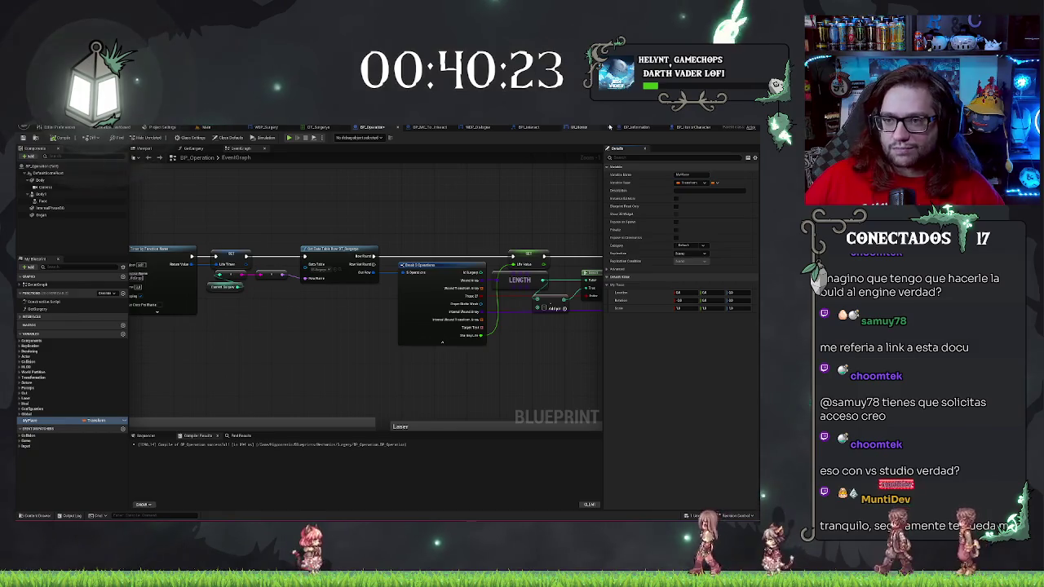
Place a MyPlace getter in the graph next to the Set Visibility node
{"action": "scroll", "coordinate": [373, 220], "scroll_direction": "down", "scroll_amount": 5}
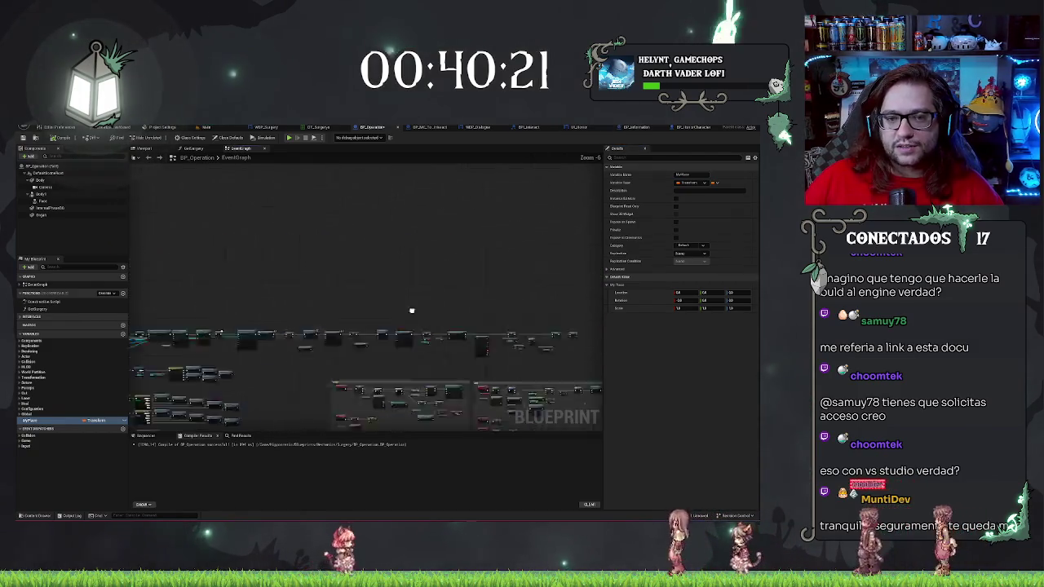
{"action": "scroll", "coordinate": [396, 277], "scroll_direction": "up", "scroll_amount": 4}
{"action": "scroll", "coordinate": [390, 302], "scroll_direction": "up", "scroll_amount": 1}
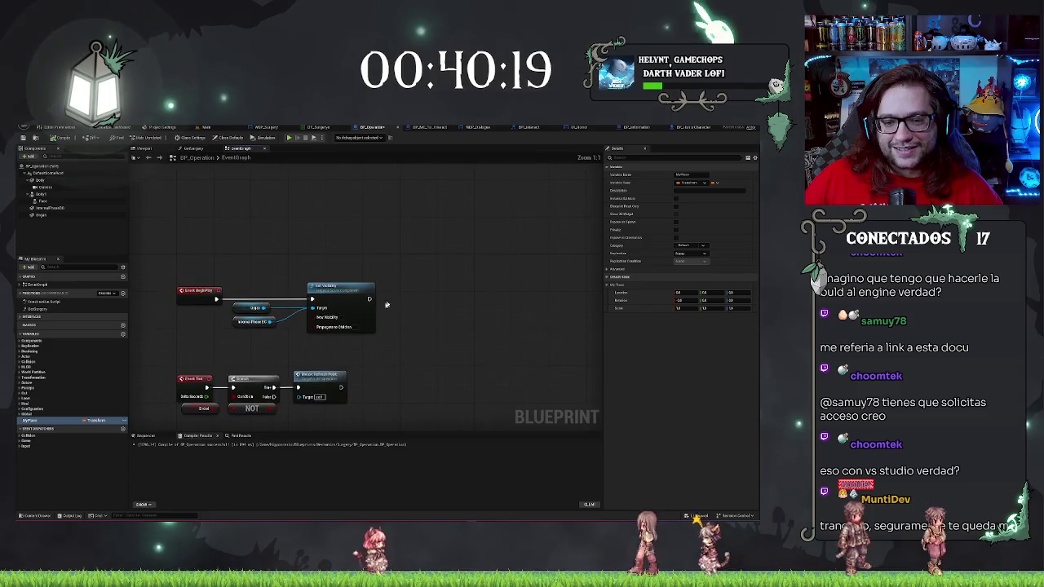
{"action": "left_click_drag", "start_coordinate": [400, 353], "coordinate": [371, 348]}
{"action": "left_click_drag", "start_coordinate": [370, 299], "coordinate": [392, 304]}
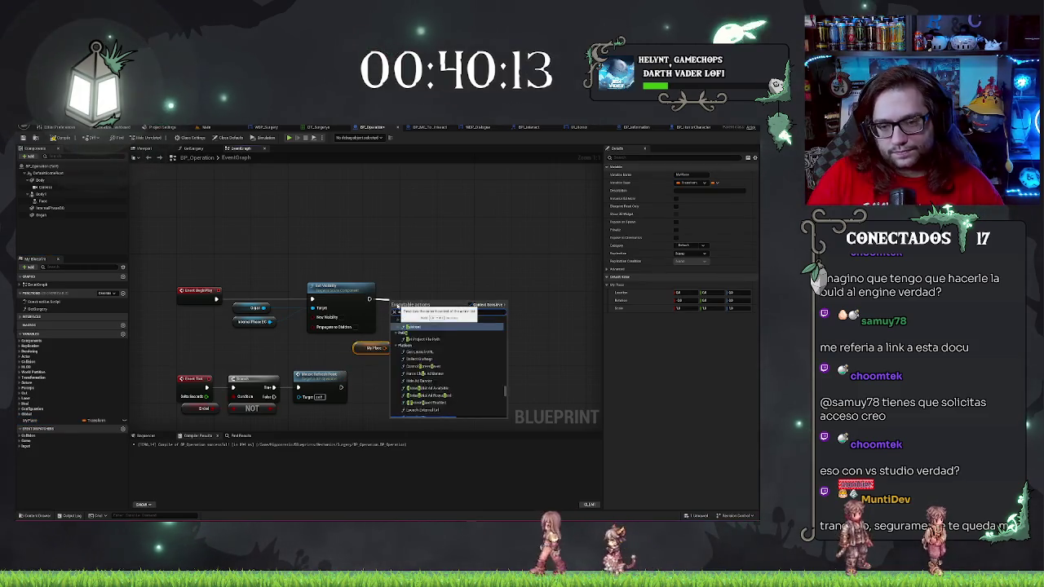
Add Set Actor Transform after Set Visibility and wire MyPlace into its New Transform
{"action": "type", "text": "transform"}
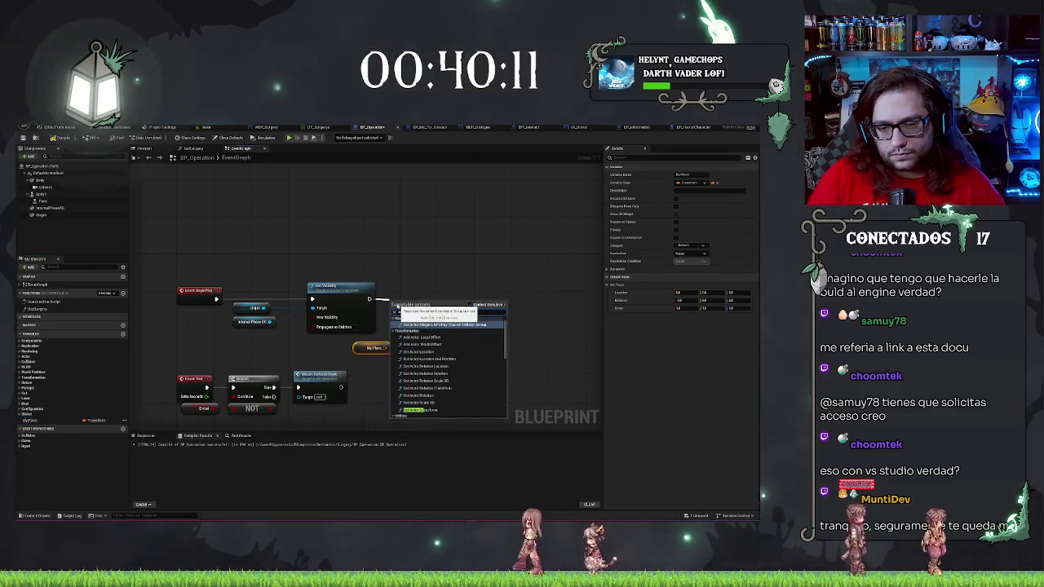
{"action": "left_click", "coordinate": [402, 340]}
{"action": "left_click_drag", "start_coordinate": [426, 303], "coordinate": [435, 289]}
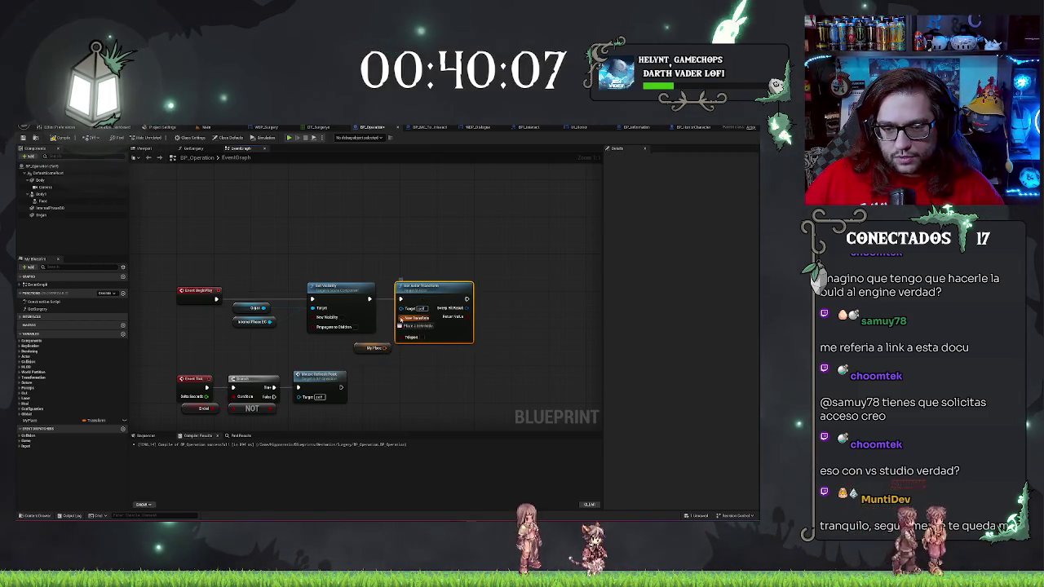
{"action": "left_click_drag", "start_coordinate": [387, 349], "coordinate": [391, 300]}
{"action": "key", "text": "Escape"}
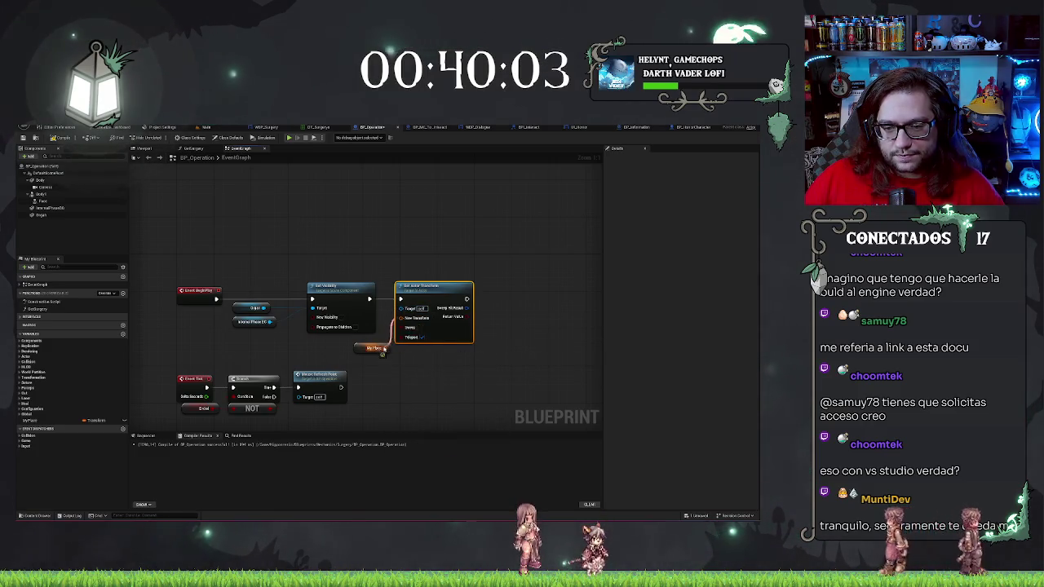
{"action": "left_click_drag", "start_coordinate": [357, 348], "coordinate": [348, 344]}
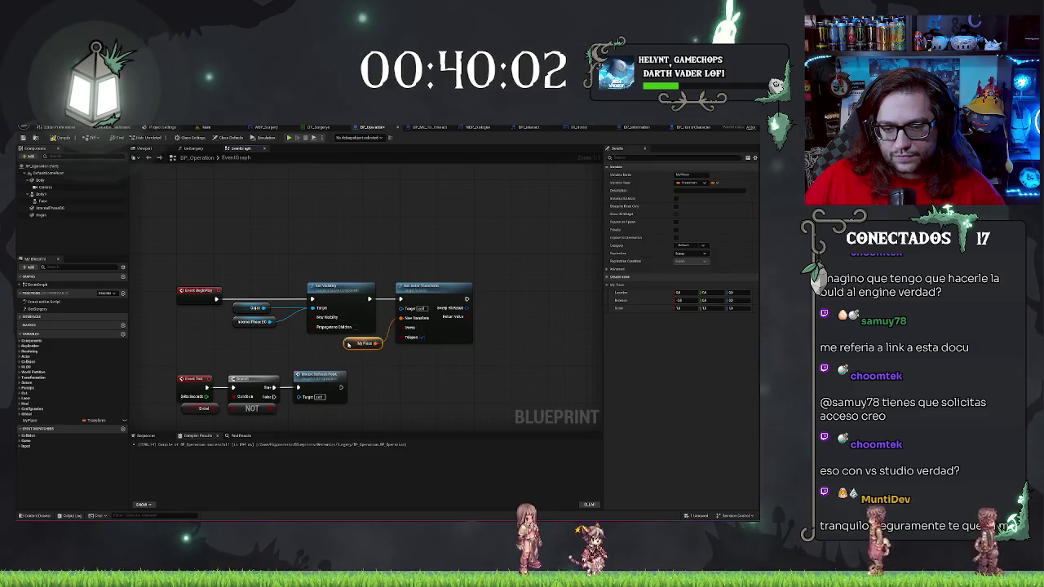
{"action": "left_click", "coordinate": [437, 243]}
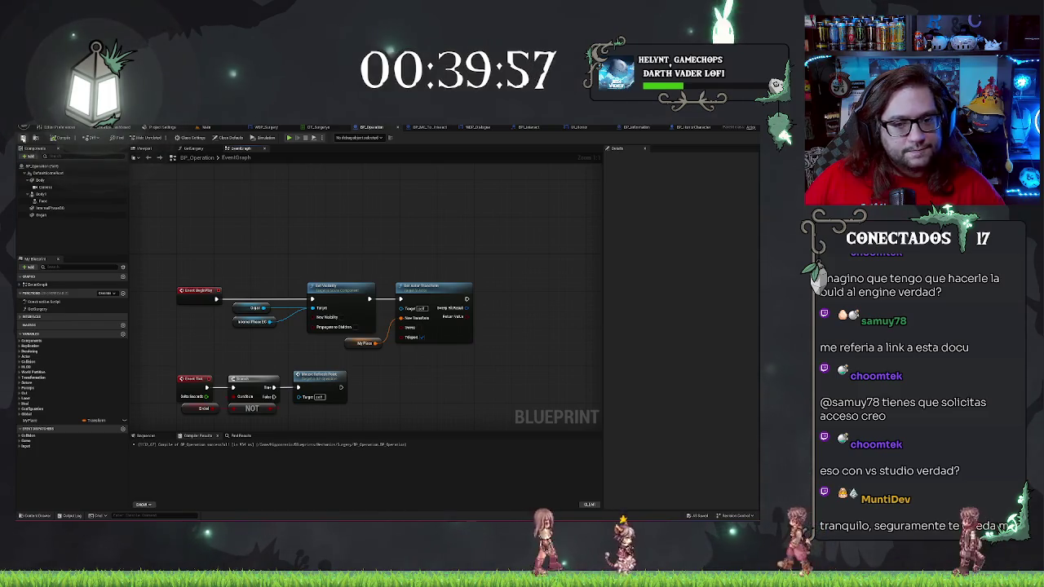
{"action": "left_click", "coordinate": [441, 130]}
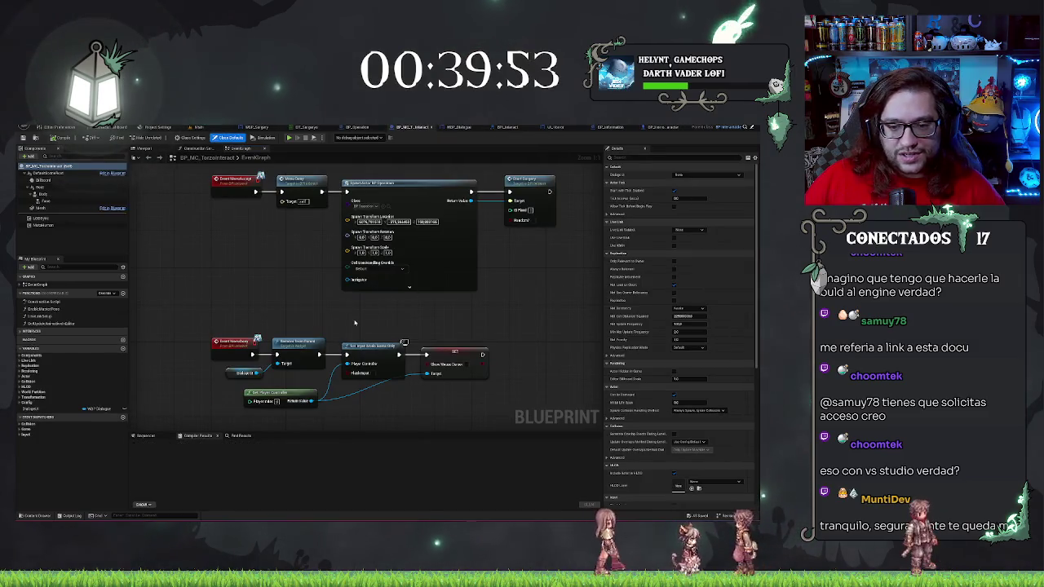
Compare BP_Operation's transform variable values against the BP_MC_TorzoInteract spawn node
{"action": "scroll", "coordinate": [356, 318], "scroll_direction": "down", "scroll_amount": 2}
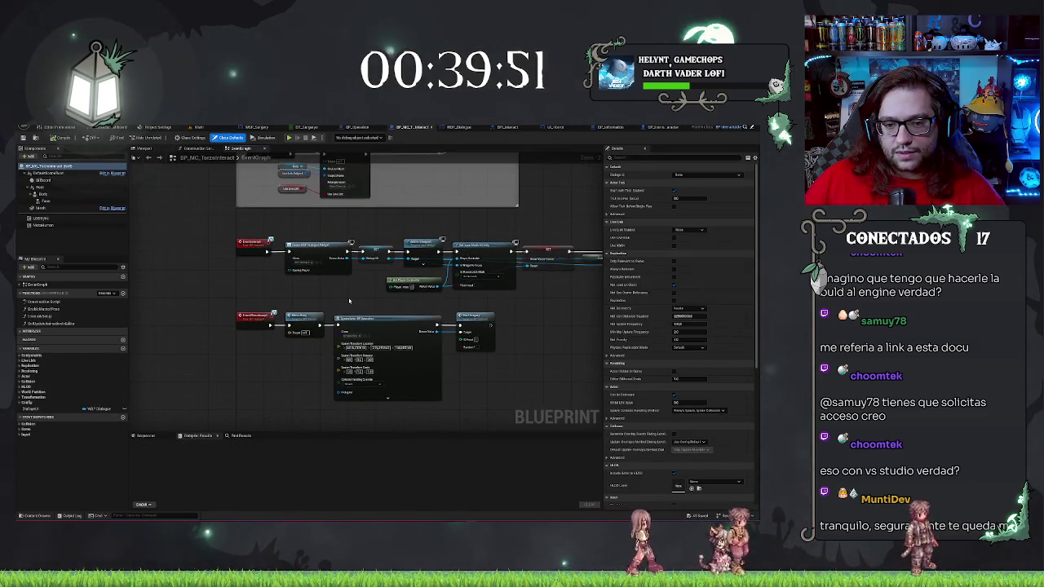
{"action": "scroll", "coordinate": [349, 301], "scroll_direction": "up", "scroll_amount": 2}
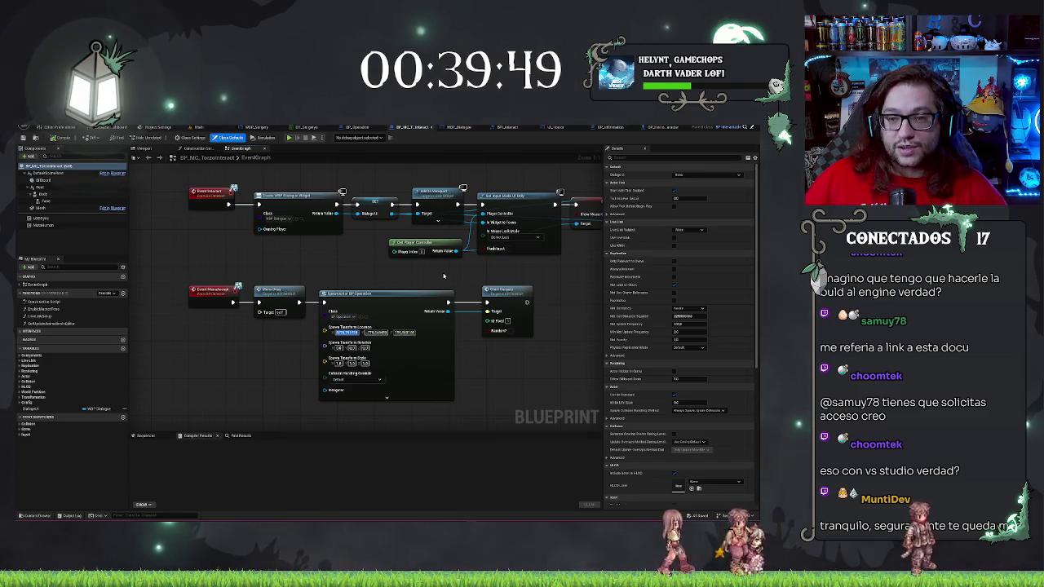
{"action": "left_click", "coordinate": [356, 127]}
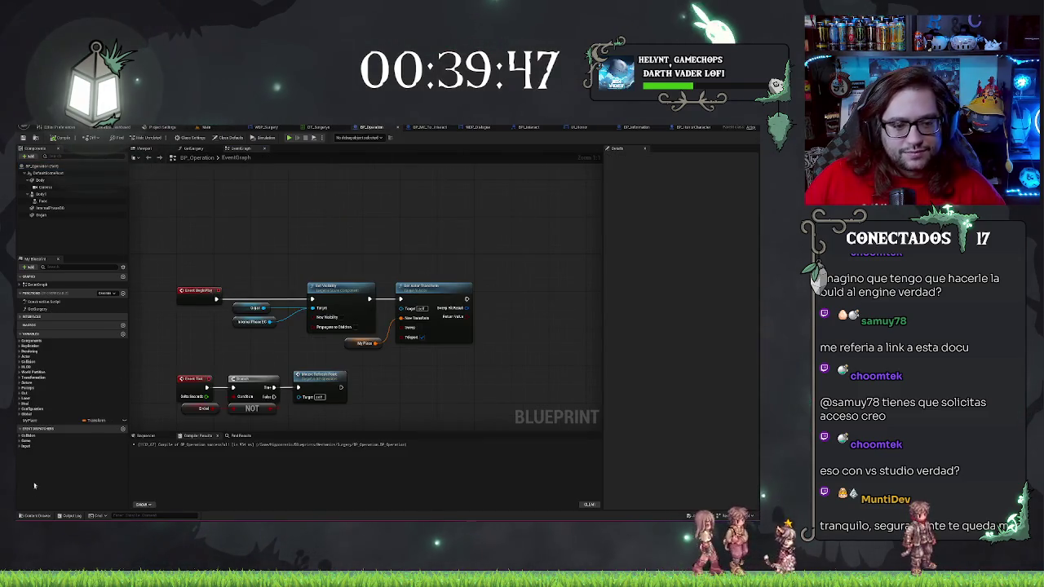
{"action": "left_click", "coordinate": [29, 420]}
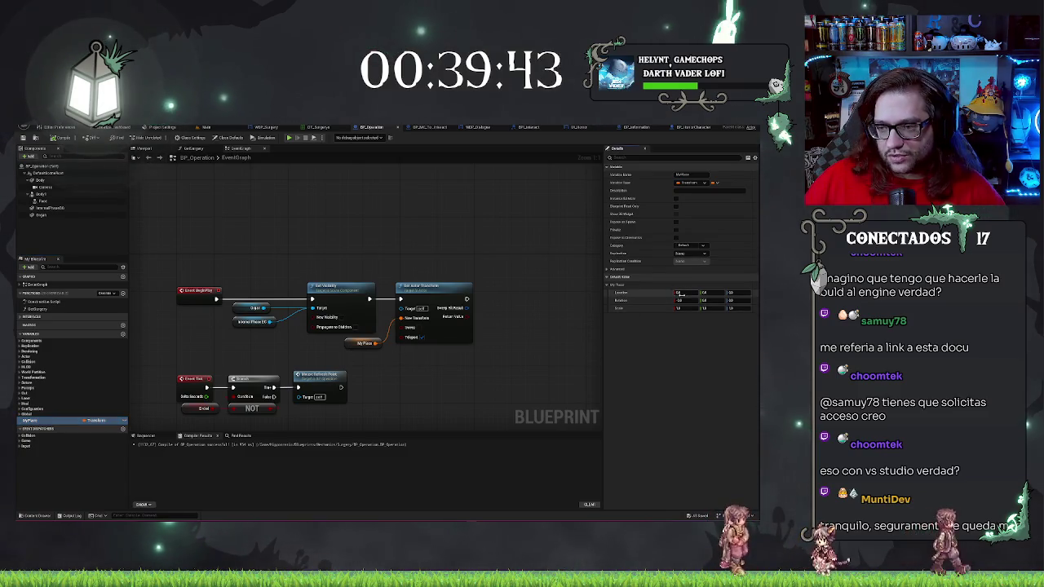
{"action": "left_click", "coordinate": [421, 128]}
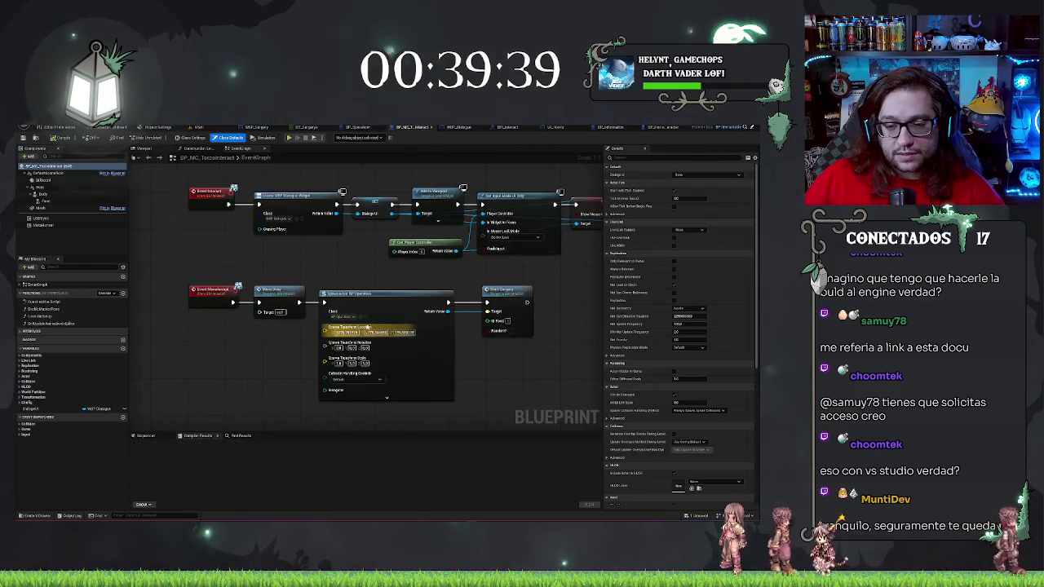
{"action": "left_click", "coordinate": [353, 128]}
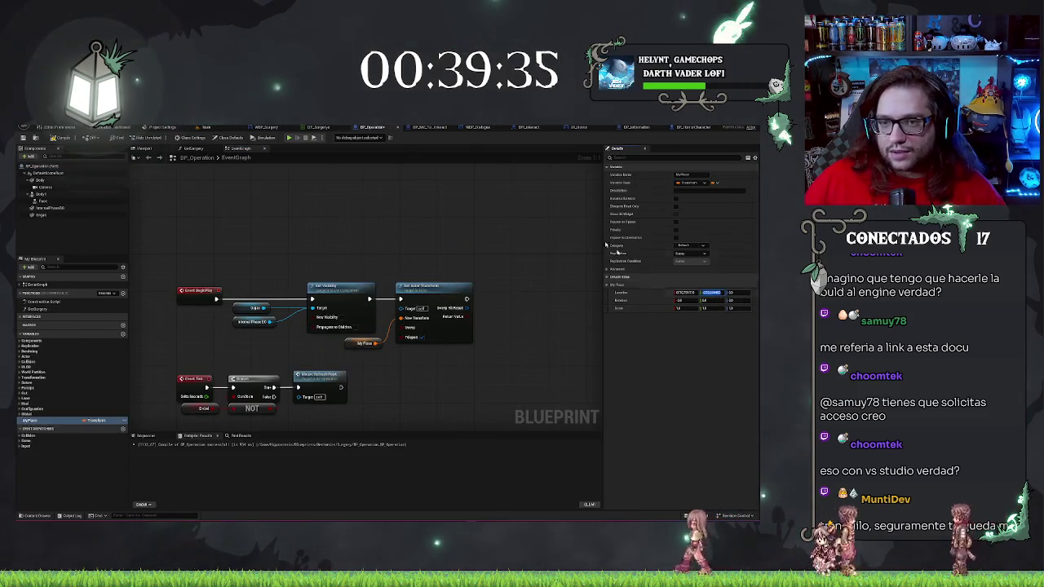
{"action": "left_click", "coordinate": [434, 129]}
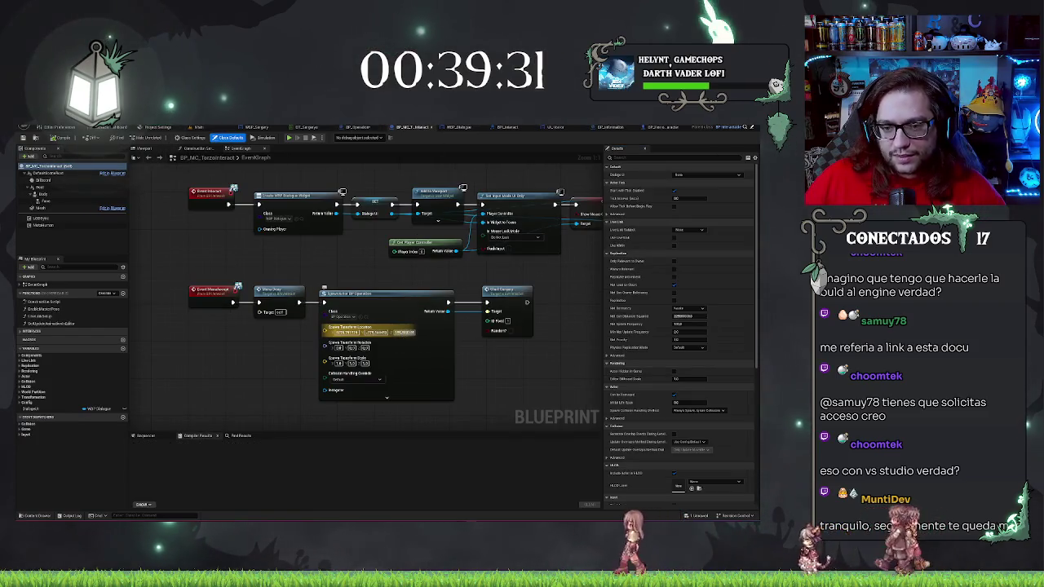
{"action": "left_click", "coordinate": [371, 129]}
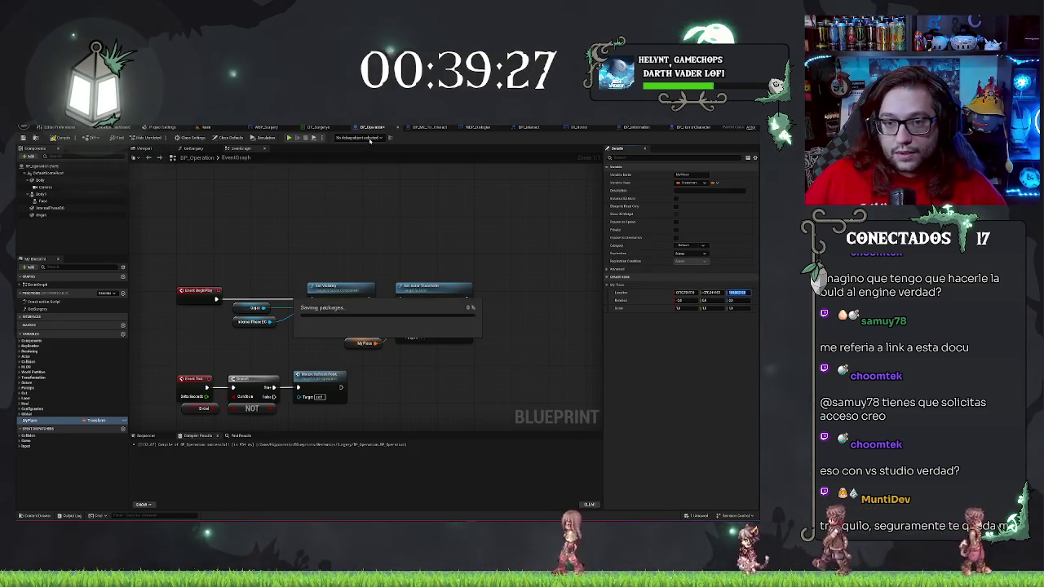
{"action": "left_click", "coordinate": [430, 128]}
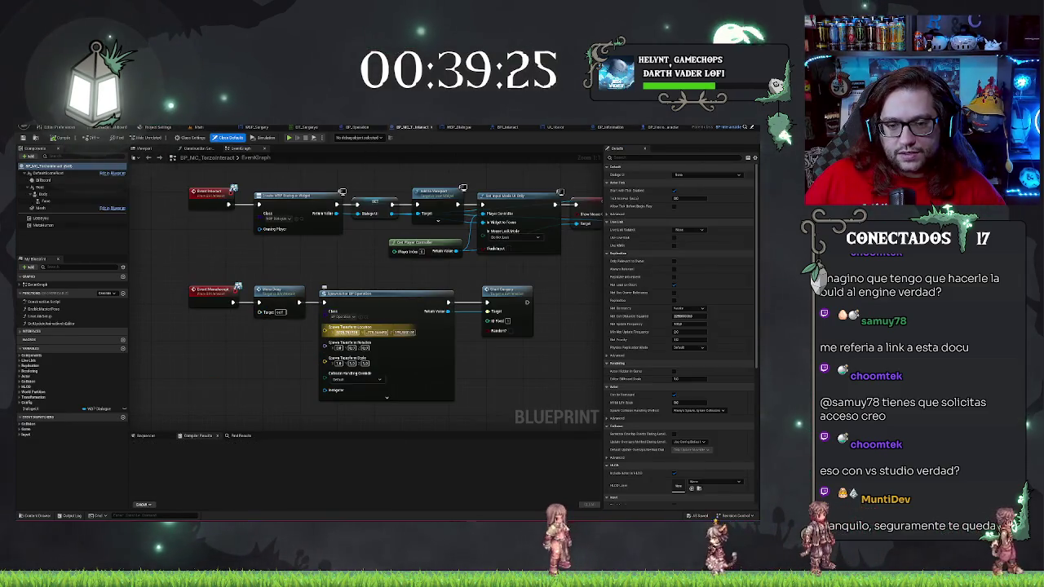
Set the Spawn Transform Location X and Y to 0, then return to the main level
{"action": "type", "text": "0"}
{"action": "key", "text": "Tab"}
{"action": "type", "text": "0"}
{"action": "key", "text": "Tab"}
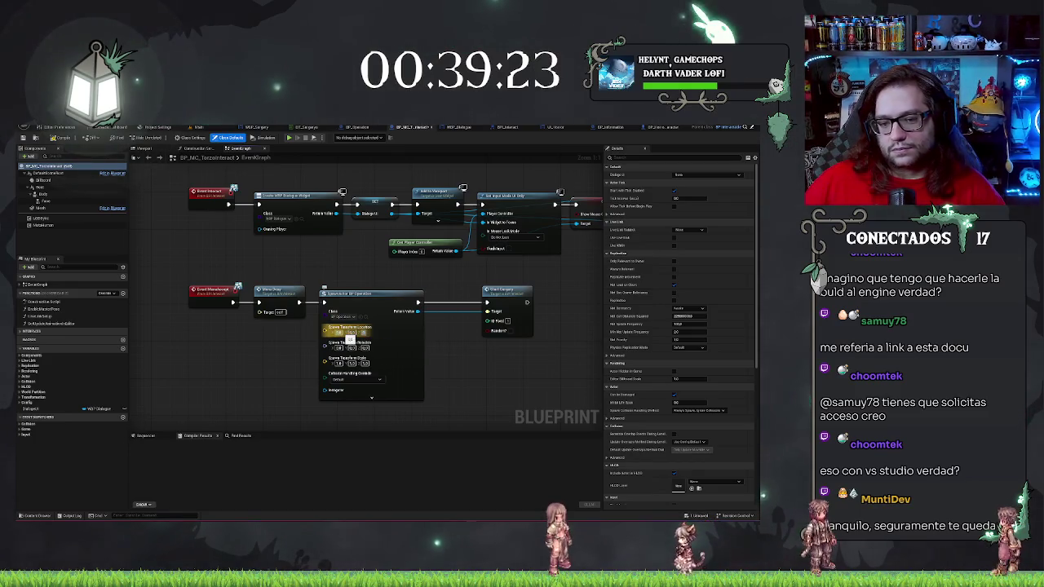
{"action": "left_click", "coordinate": [506, 291]}
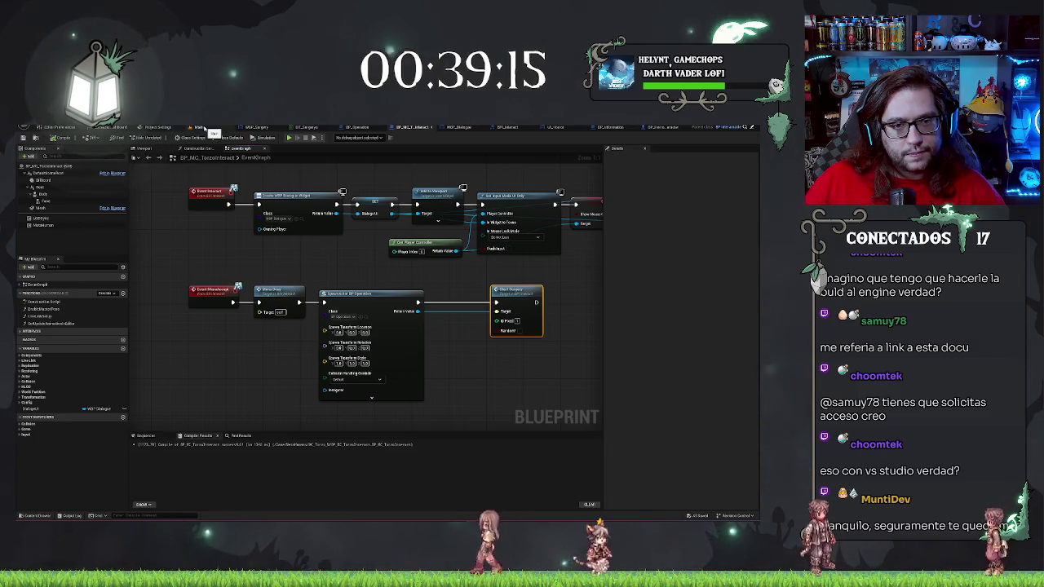
{"action": "left_click", "coordinate": [205, 128]}
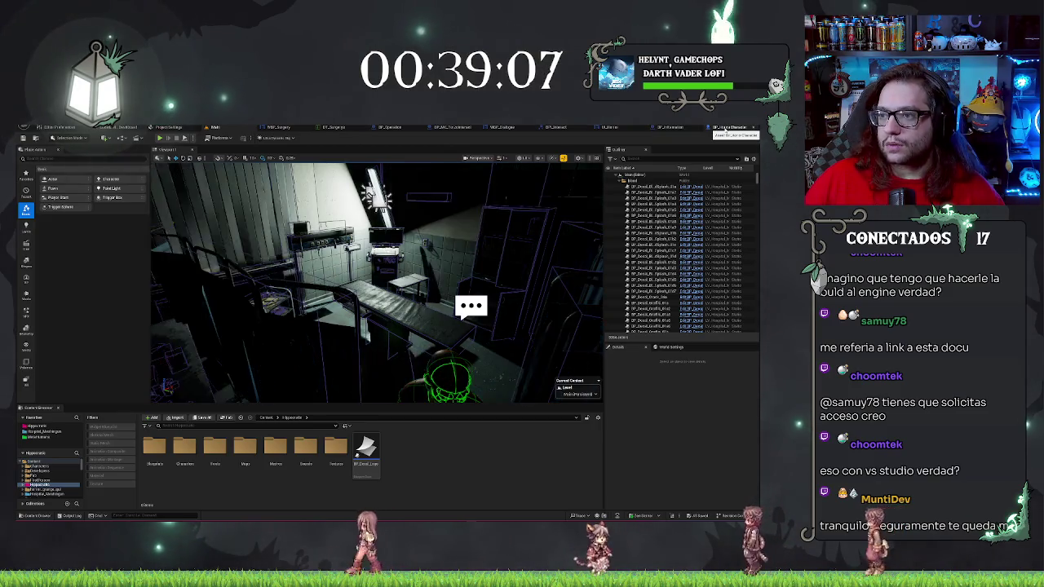
Move Set Actor Transform and My Piece into the Construction Script, wired after Set Visibility
{"action": "left_click", "coordinate": [398, 128]}
{"action": "mouse_move", "coordinate": [380, 281]}
{"action": "left_mouse_down"}
{"action": "mouse_move", "coordinate": [412, 327]}
{"action": "mouse_move", "coordinate": [408, 354]}
{"action": "mouse_move", "coordinate": [436, 367]}
{"action": "left_mouse_up"}
{"action": "key", "text": "Delete"}
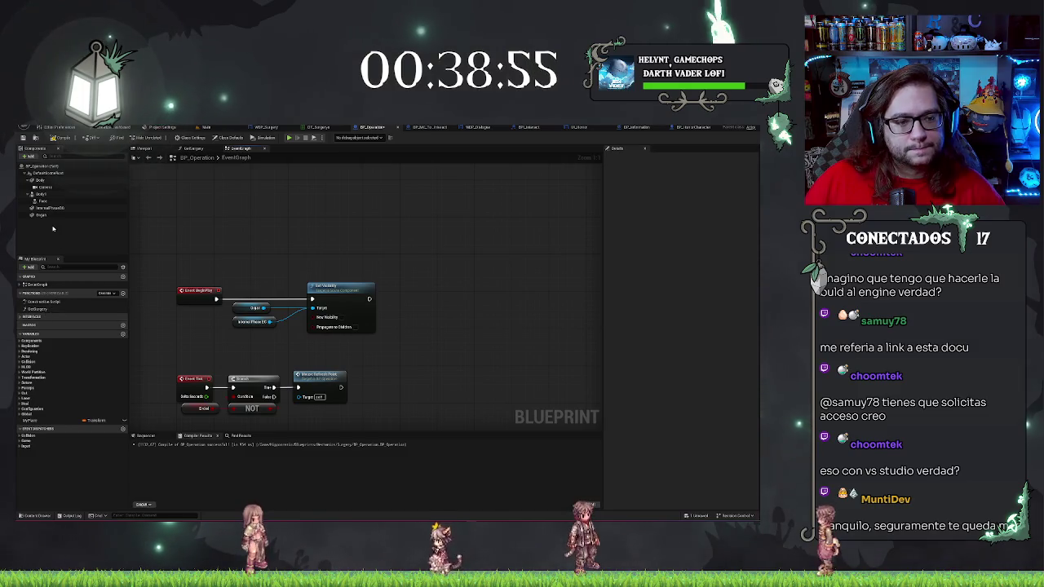
{"action": "double_click", "coordinate": [44, 301]}
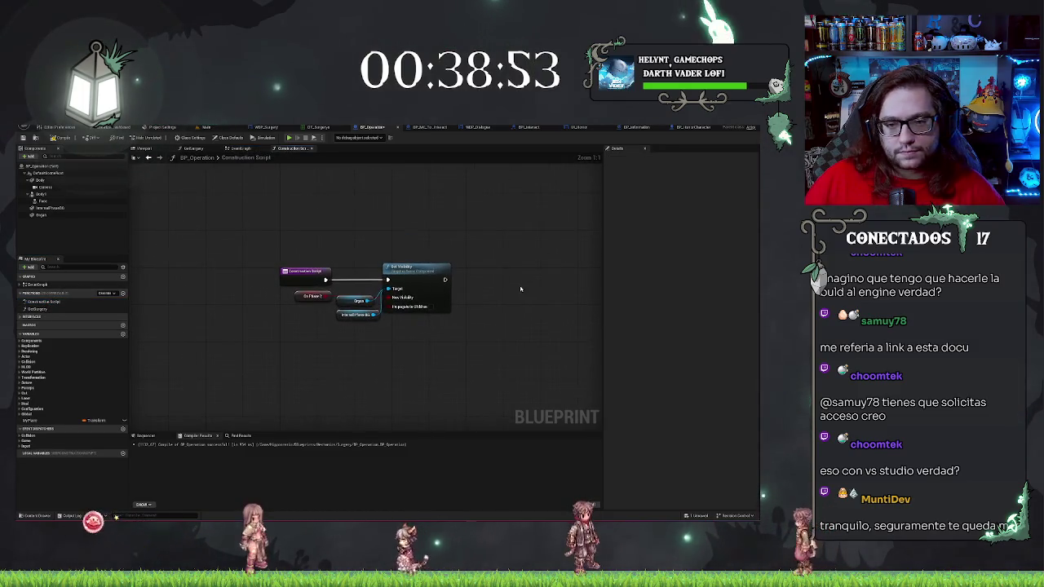
{"action": "key", "text": "ctrl+v"}
{"action": "left_click_drag", "start_coordinate": [562, 277], "coordinate": [510, 277]}
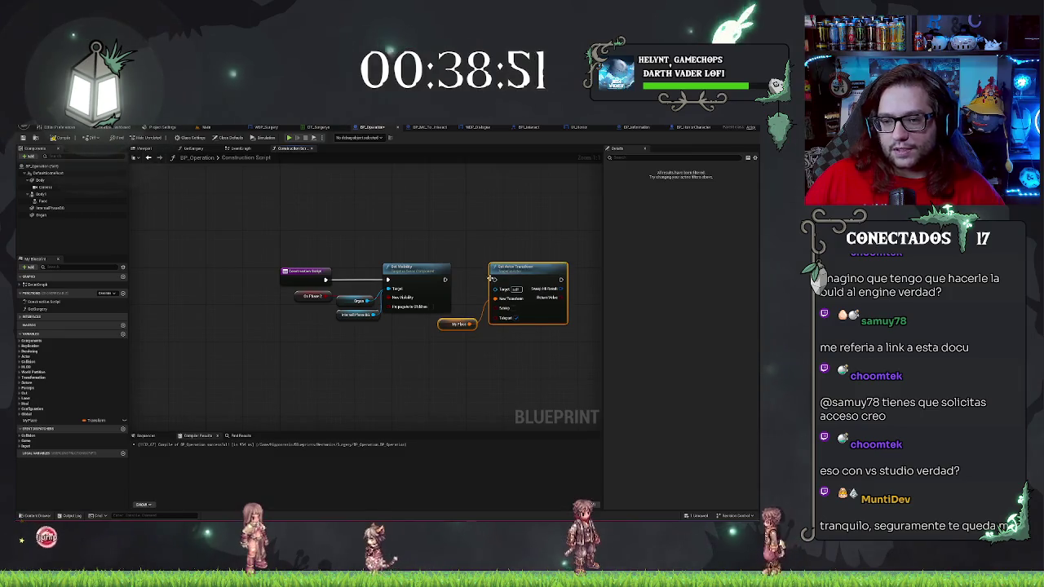
{"action": "left_click_drag", "start_coordinate": [445, 279], "coordinate": [494, 279]}
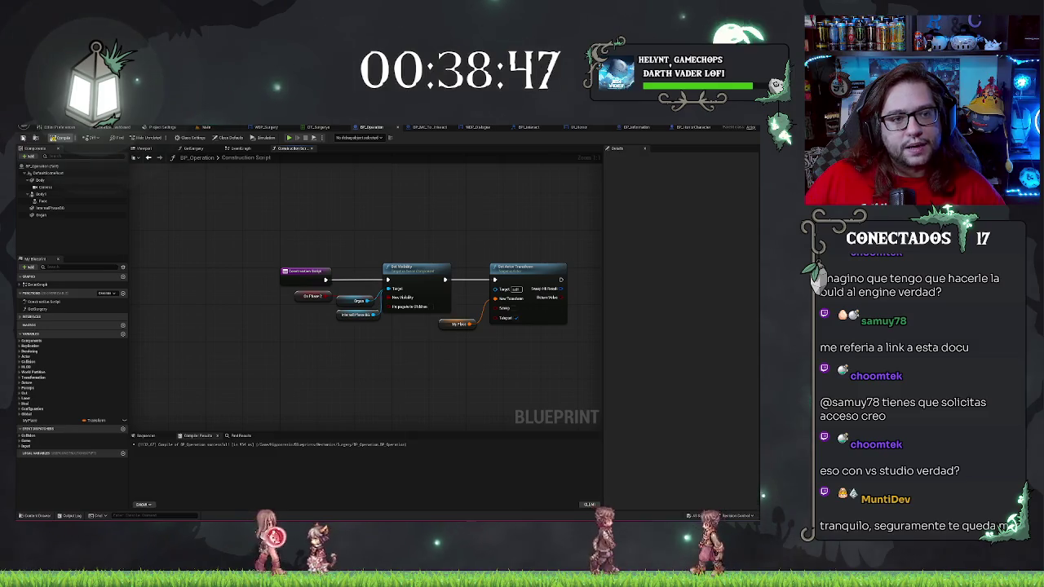
{"action": "left_click", "coordinate": [206, 127]}
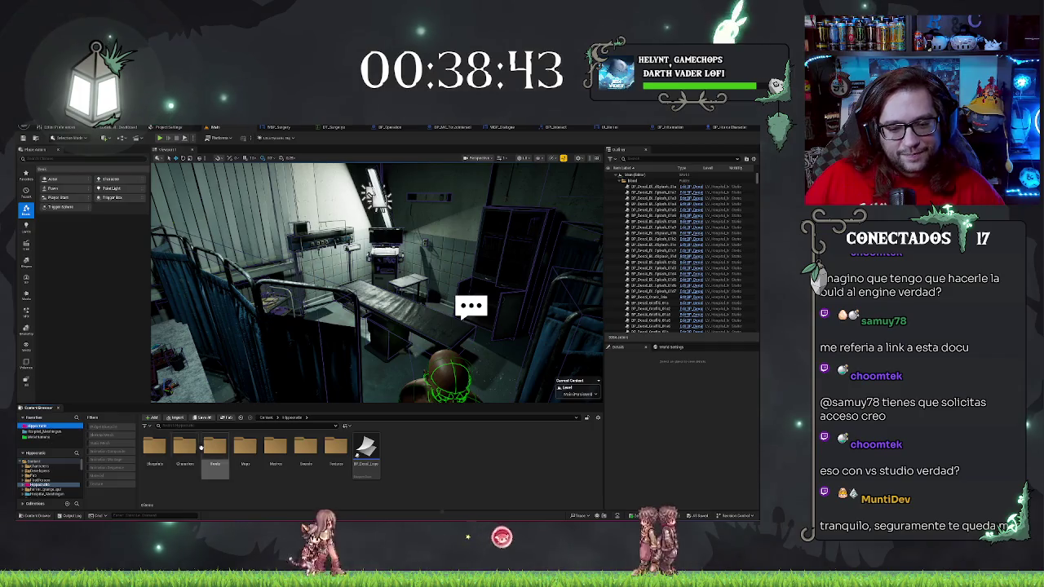
Drag BP_Operation from Blueprints > Mechanics > Surgery onto the surgery table
{"action": "double_click", "coordinate": [199, 447]}
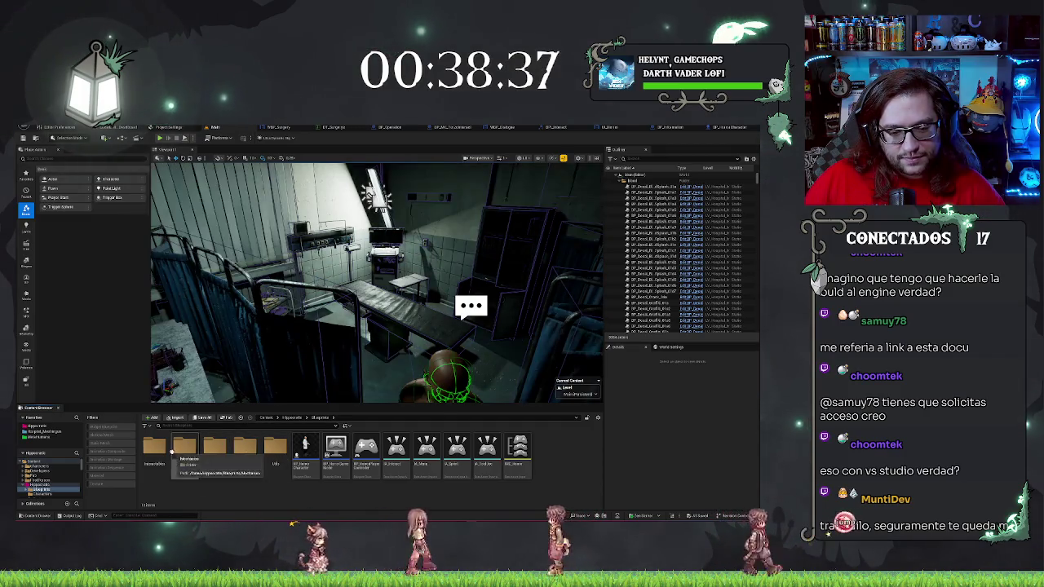
{"action": "double_click", "coordinate": [171, 448]}
{"action": "double_click", "coordinate": [184, 447]}
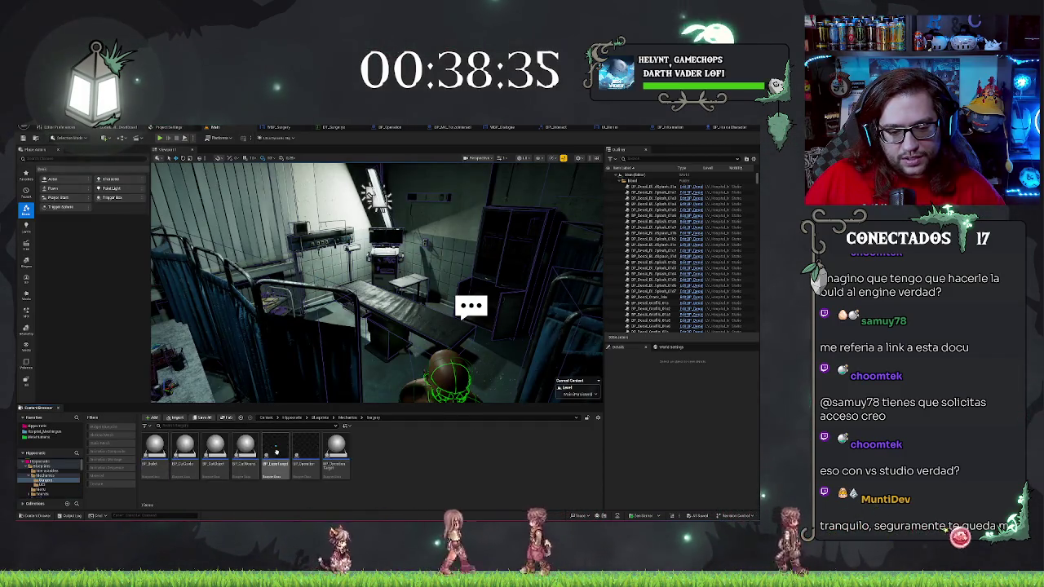
{"action": "left_click", "coordinate": [305, 450]}
{"action": "mouse_move", "coordinate": [375, 407]}
{"action": "left_mouse_down"}
{"action": "mouse_move", "coordinate": [408, 351]}
{"action": "mouse_move", "coordinate": [473, 302]}
{"action": "mouse_move", "coordinate": [481, 310]}
{"action": "left_mouse_up"}
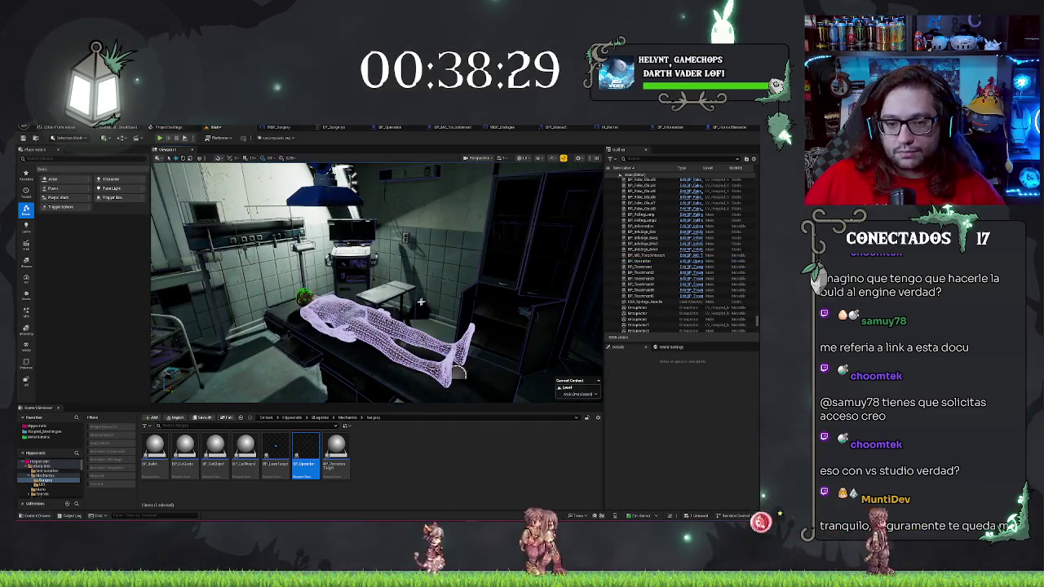
Turn off Show > Collision and move the view close to the body on the table
{"action": "left_click", "coordinate": [536, 158]}
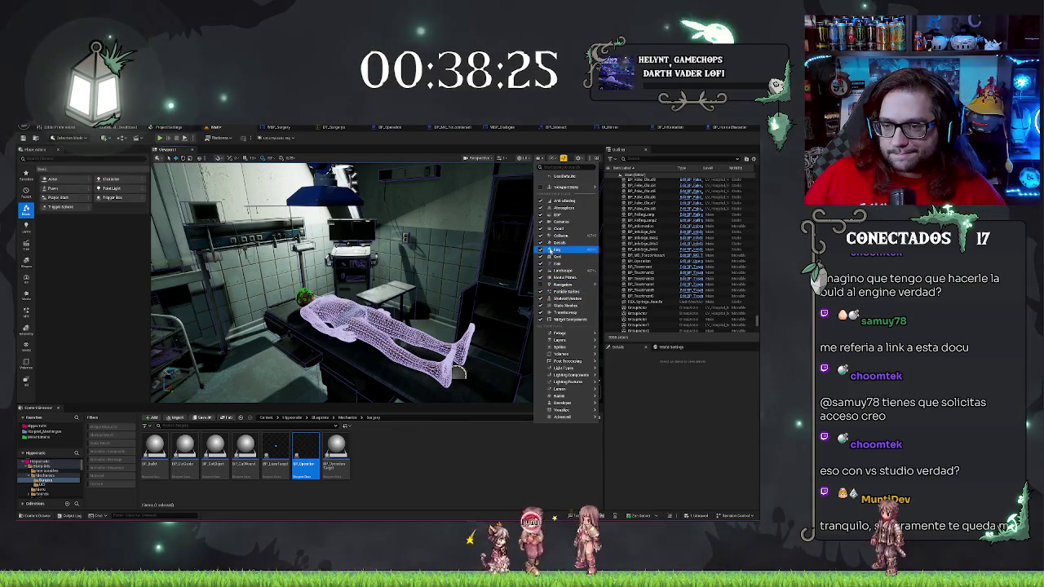
{"action": "left_click", "coordinate": [540, 236]}
{"action": "left_click_drag", "start_coordinate": [484, 332], "coordinate": [429, 305]}
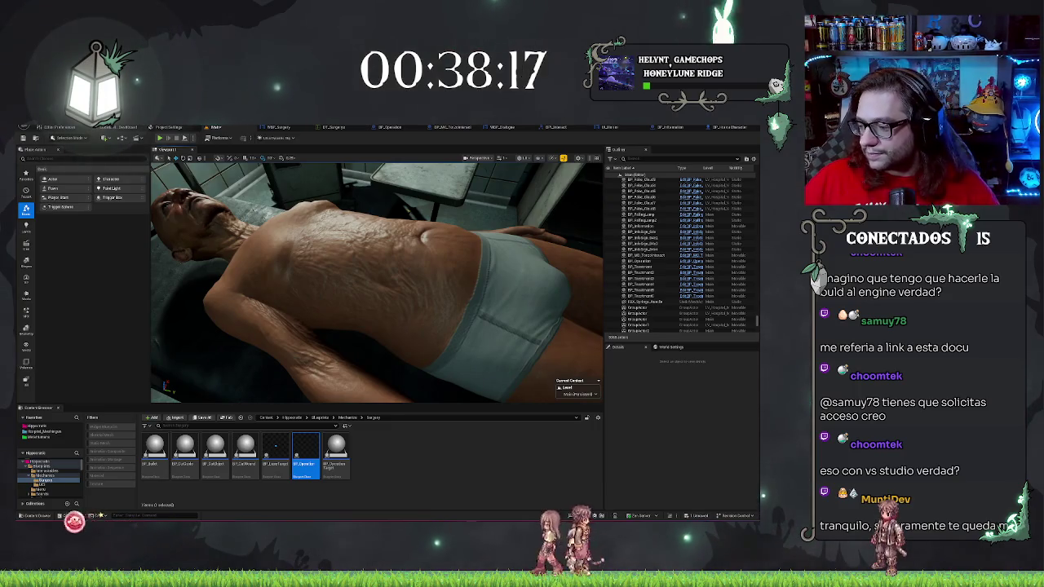
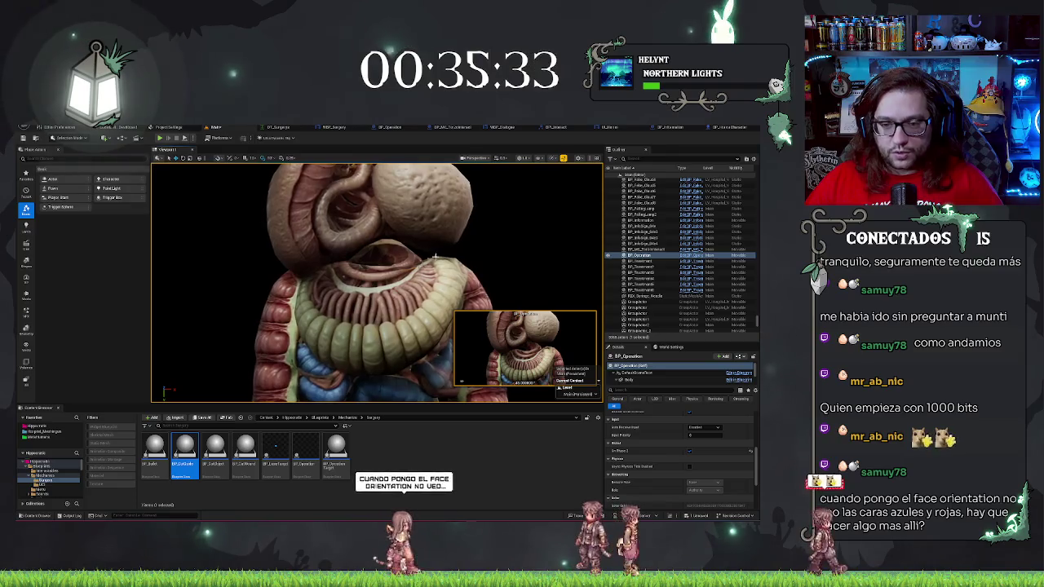
Select the BP_LaserTarget actor and frame the view close on the organ model
{"action": "left_click", "coordinate": [276, 447]}
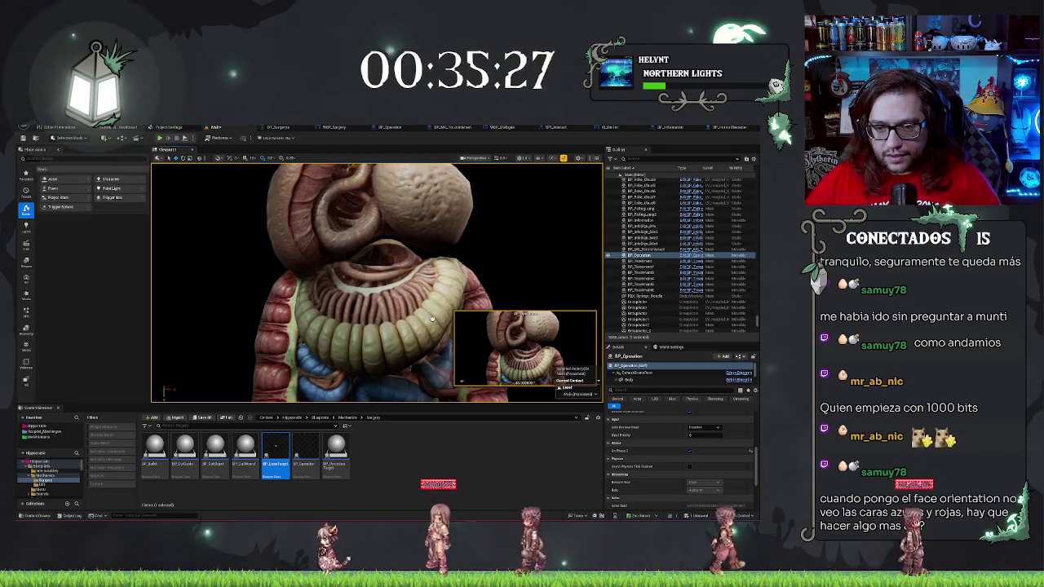
{"action": "left_click", "coordinate": [433, 308]}
{"action": "key", "text": "f"}
{"action": "scroll", "coordinate": [400, 332], "scroll_direction": "down", "scroll_amount": 5}
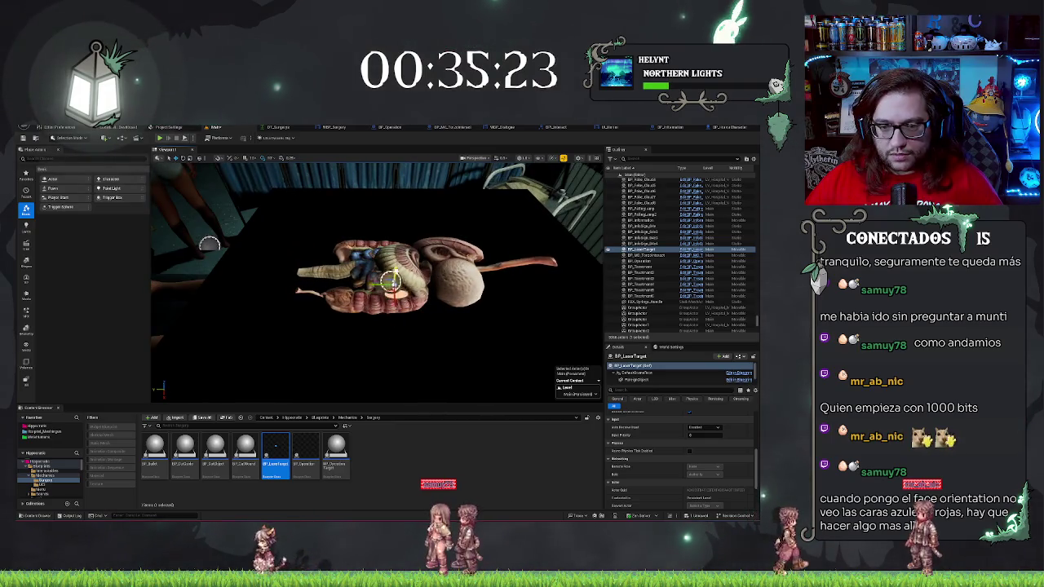
{"action": "left_click_drag", "start_coordinate": [375, 277], "coordinate": [375, 212]}
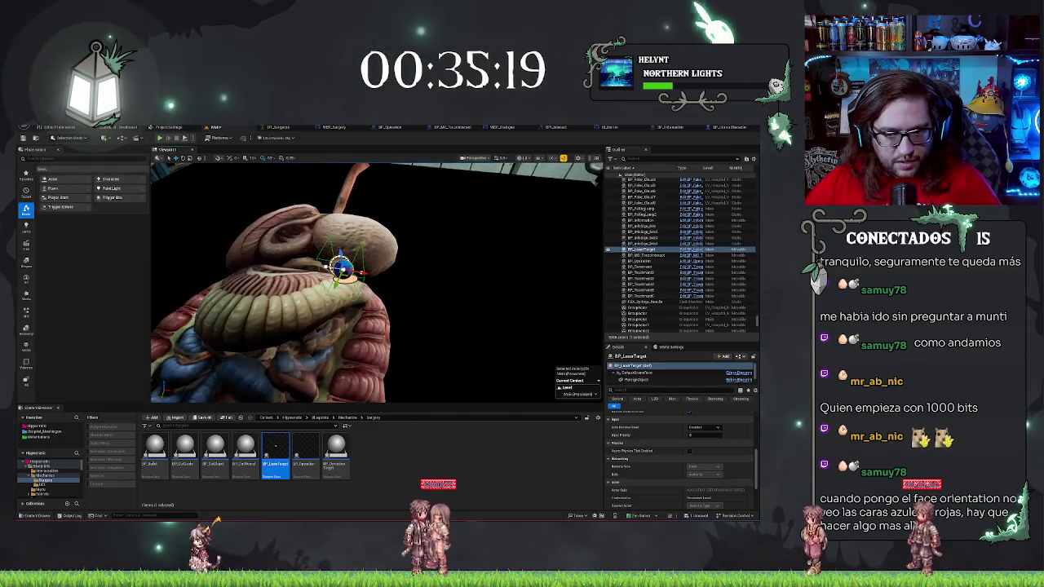
Deselect the laser target, adjust the view angle, and bring up the BP_Operation blueprint
{"action": "key", "text": "Escape"}
{"action": "left_click_drag", "start_coordinate": [466, 307], "coordinate": [466, 299]}
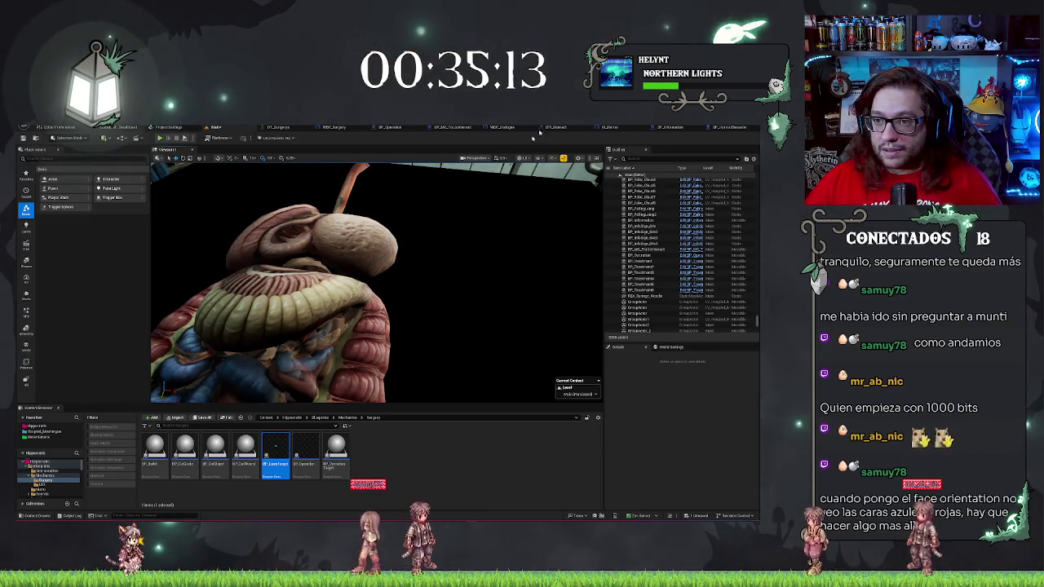
{"action": "left_click", "coordinate": [390, 128]}
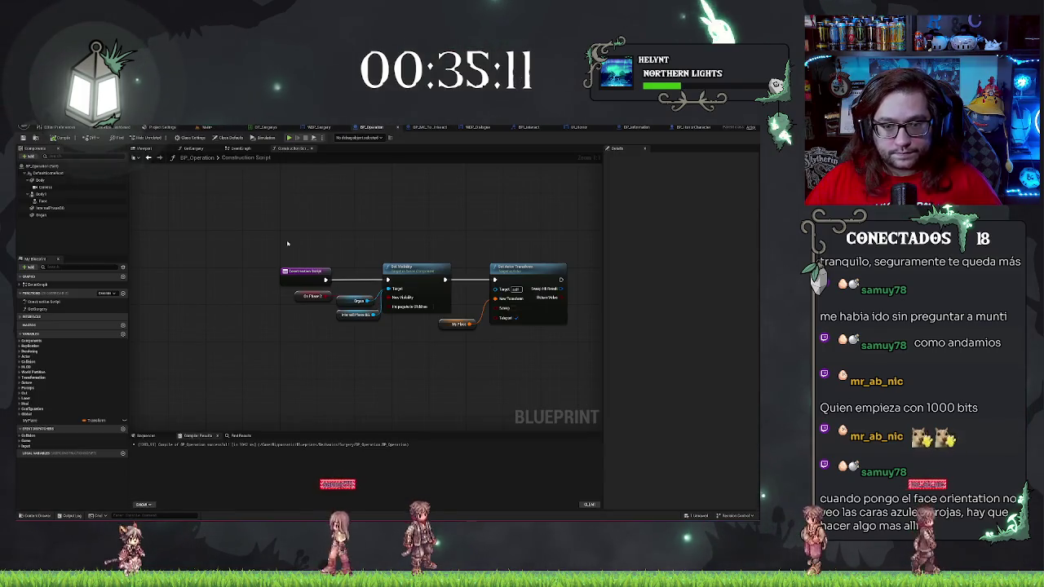
Find the collision nodes near the Delay/Set Visibility row, then select Set Actor Transform in the construction script
{"action": "left_click_drag", "start_coordinate": [403, 258], "coordinate": [300, 279]}
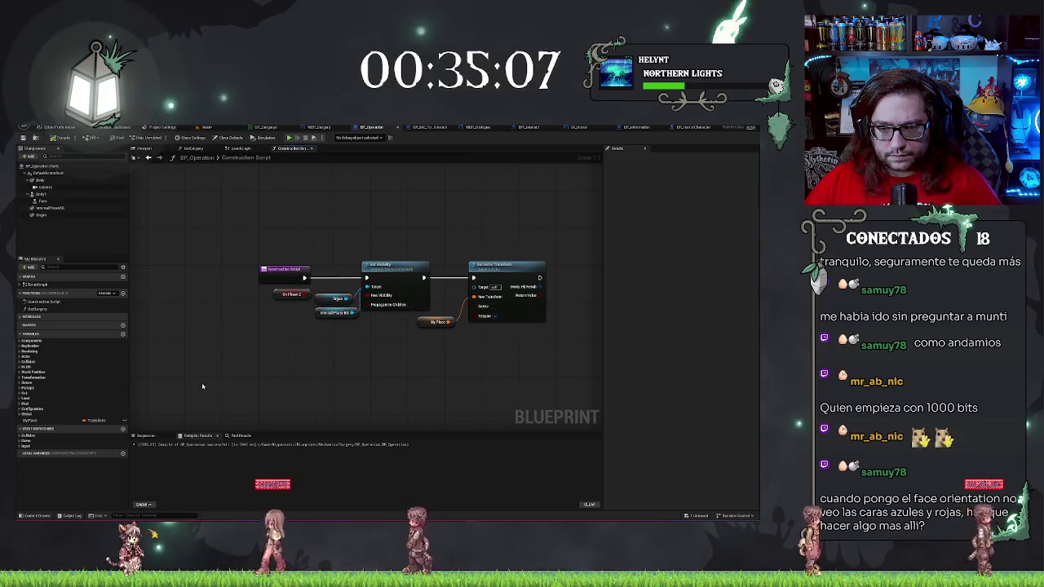
{"action": "left_click", "coordinate": [239, 148]}
{"action": "scroll", "coordinate": [489, 288], "scroll_direction": "down", "scroll_amount": 6}
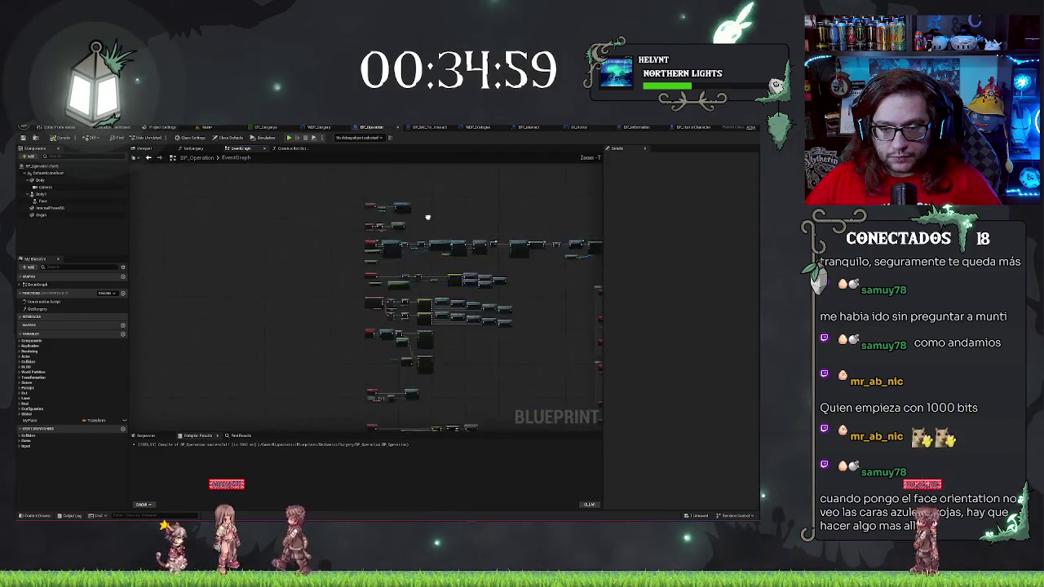
{"action": "scroll", "coordinate": [503, 350], "scroll_direction": "up", "scroll_amount": 5}
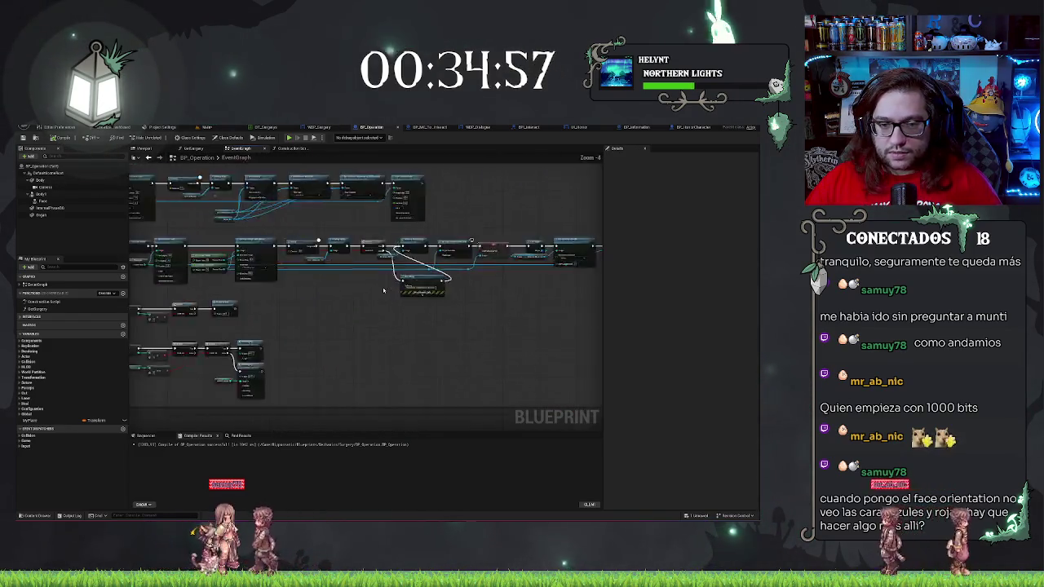
{"action": "scroll", "coordinate": [403, 256], "scroll_direction": "up", "scroll_amount": 3}
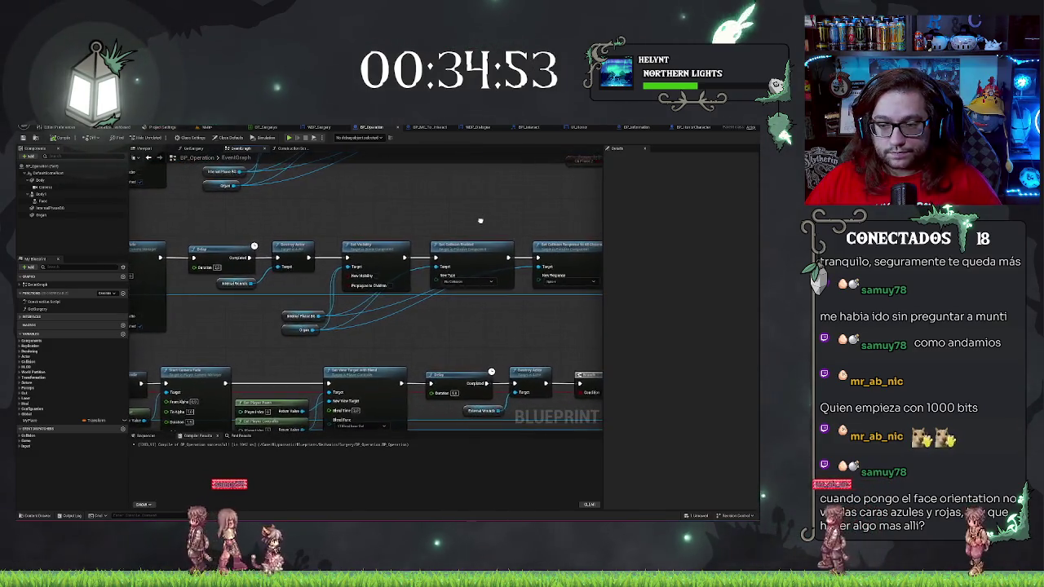
{"action": "left_click_drag", "start_coordinate": [488, 225], "coordinate": [491, 288]}
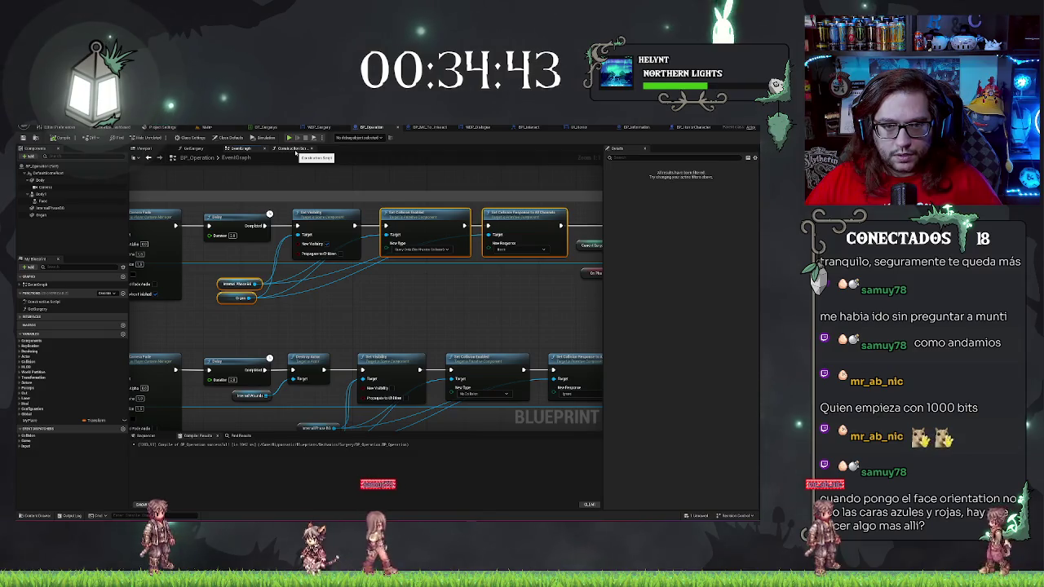
{"action": "left_click", "coordinate": [295, 152]}
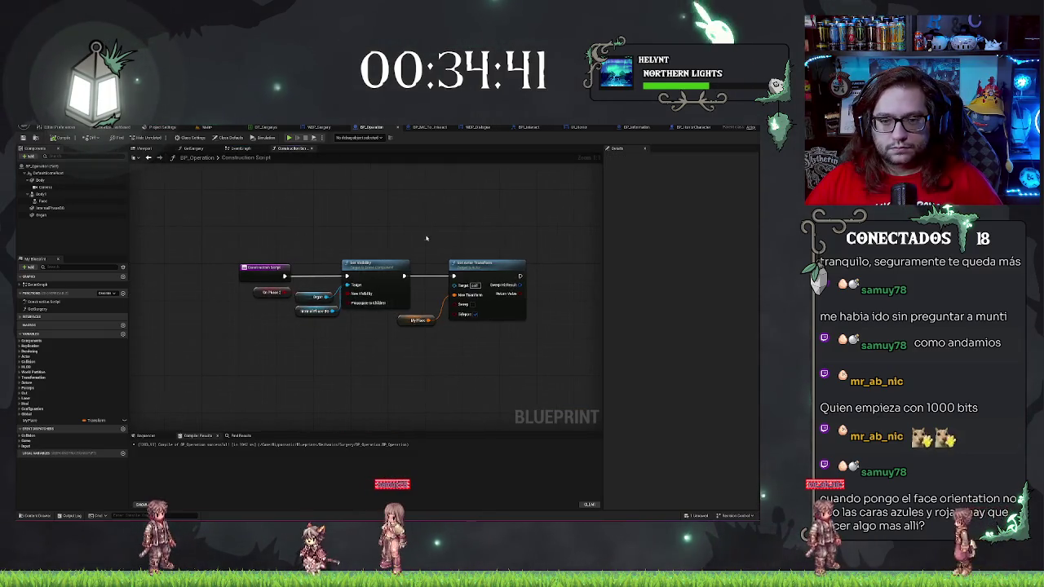
{"action": "mouse_move", "coordinate": [364, 229]}
{"action": "left_mouse_down"}
{"action": "mouse_move", "coordinate": [433, 338]}
{"action": "mouse_move", "coordinate": [548, 338]}
{"action": "left_mouse_up"}
Paste the collision nodes into the construction script and line them up with Set Visibility
{"action": "left_click", "coordinate": [319, 352]}
{"action": "key", "text": "ctrl+v"}
{"action": "left_click_drag", "start_coordinate": [384, 310], "coordinate": [396, 255]}
{"action": "left_click", "coordinate": [455, 304]}
Wire Set Collision Response into Set Actor Transform, compile BP_Operation, and return to the level
{"action": "left_click_drag", "start_coordinate": [455, 305], "coordinate": [571, 343]}
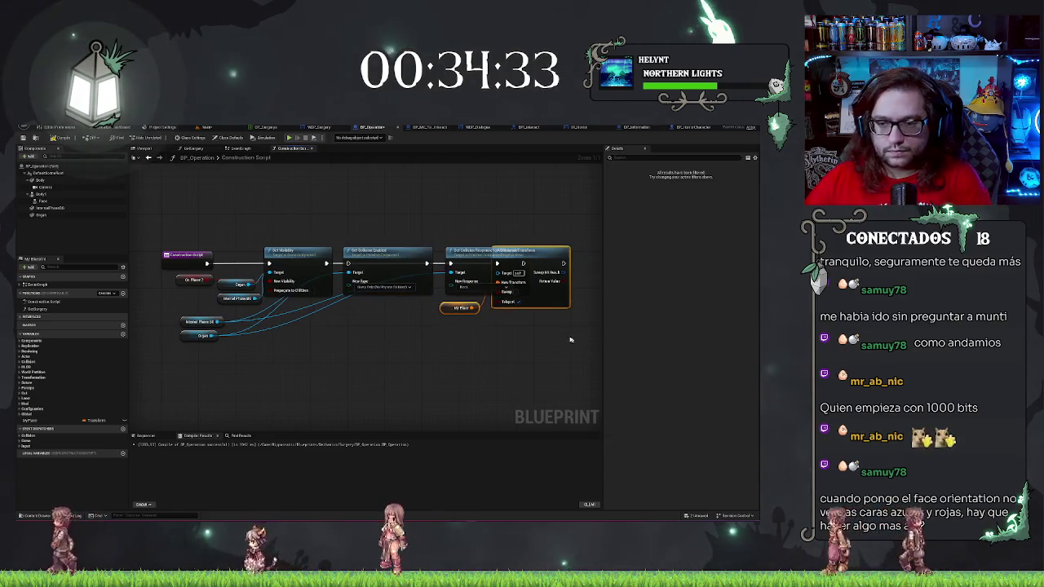
{"action": "key", "text": "Delete"}
{"action": "key", "text": "ctrl+z"}
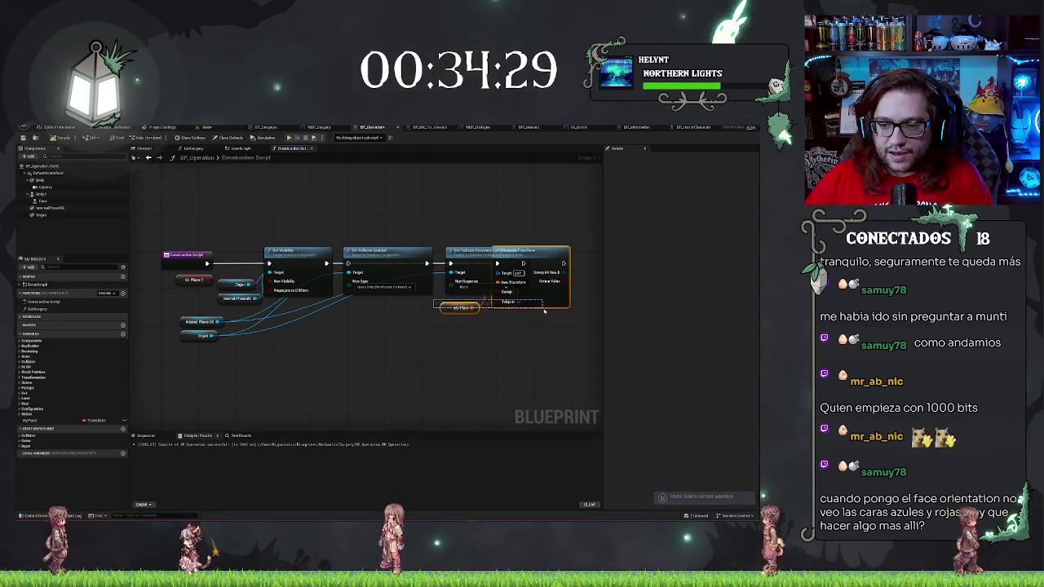
{"action": "mouse_move", "coordinate": [455, 274]}
{"action": "left_mouse_down"}
{"action": "mouse_move", "coordinate": [551, 274]}
{"action": "mouse_move", "coordinate": [375, 267]}
{"action": "left_mouse_up"}
{"action": "left_click_drag", "start_coordinate": [500, 257], "coordinate": [523, 263]}
{"action": "left_click", "coordinate": [489, 335]}
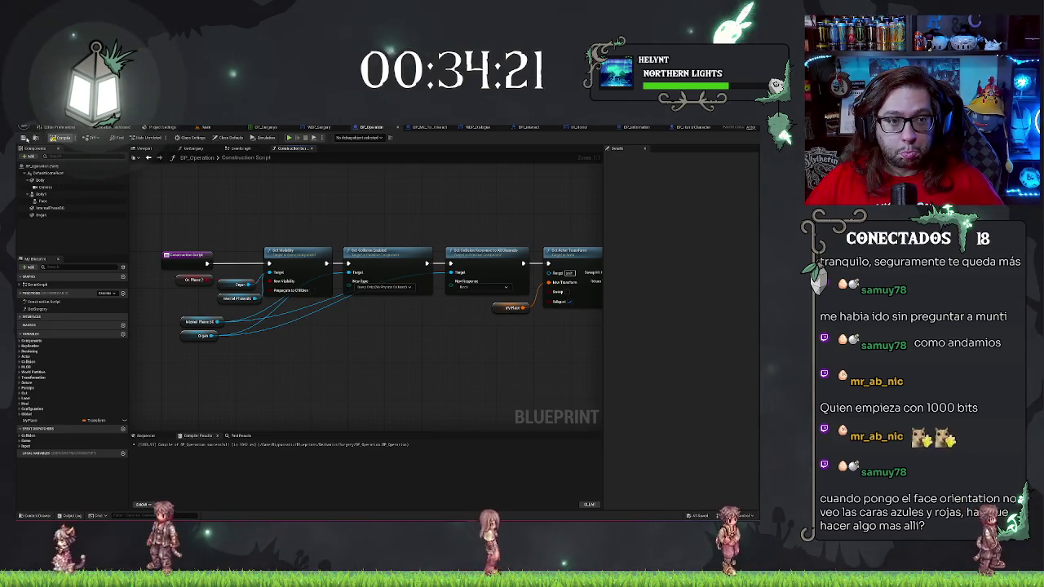
{"action": "left_click", "coordinate": [59, 138]}
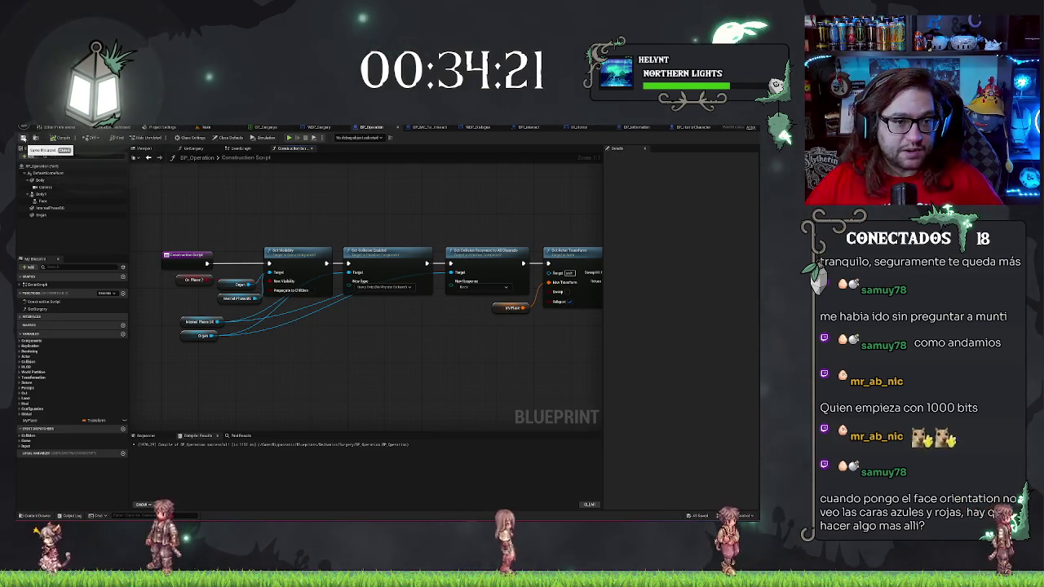
{"action": "left_click", "coordinate": [213, 126]}
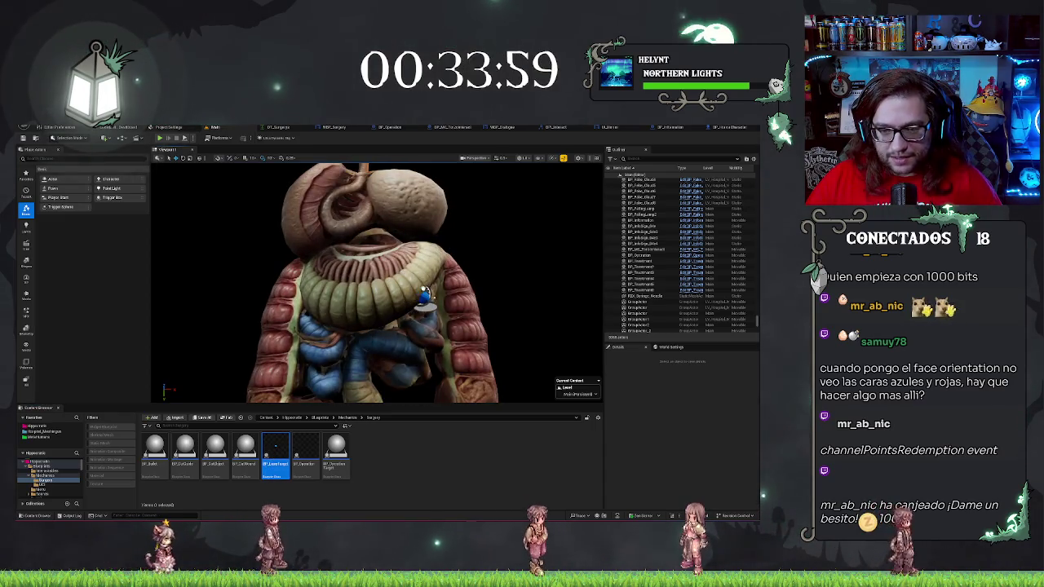
Select the laser target spheres and frame the whole organ model
{"action": "left_click", "coordinate": [444, 269]}
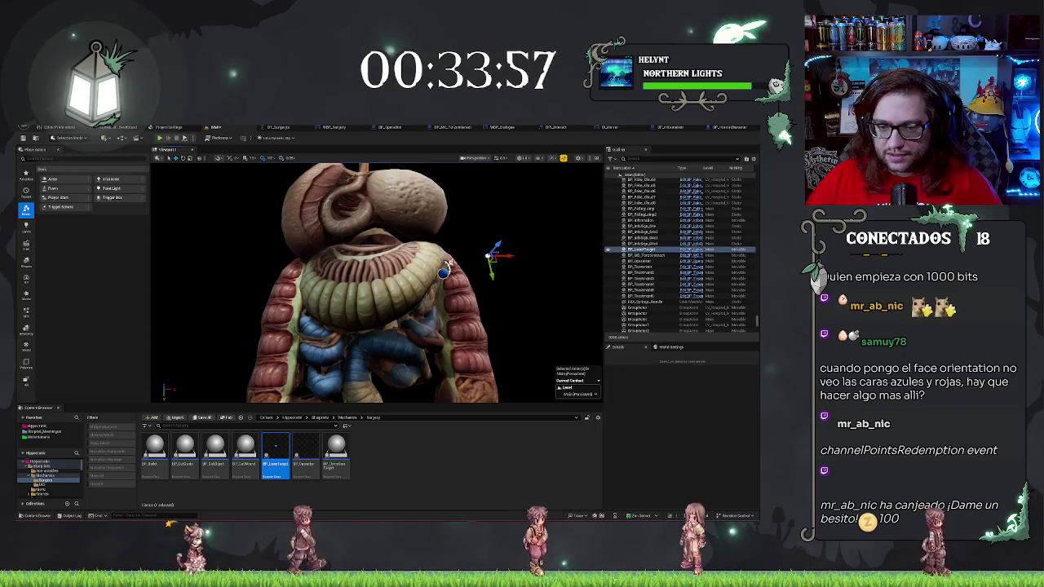
{"action": "key", "text": "f"}
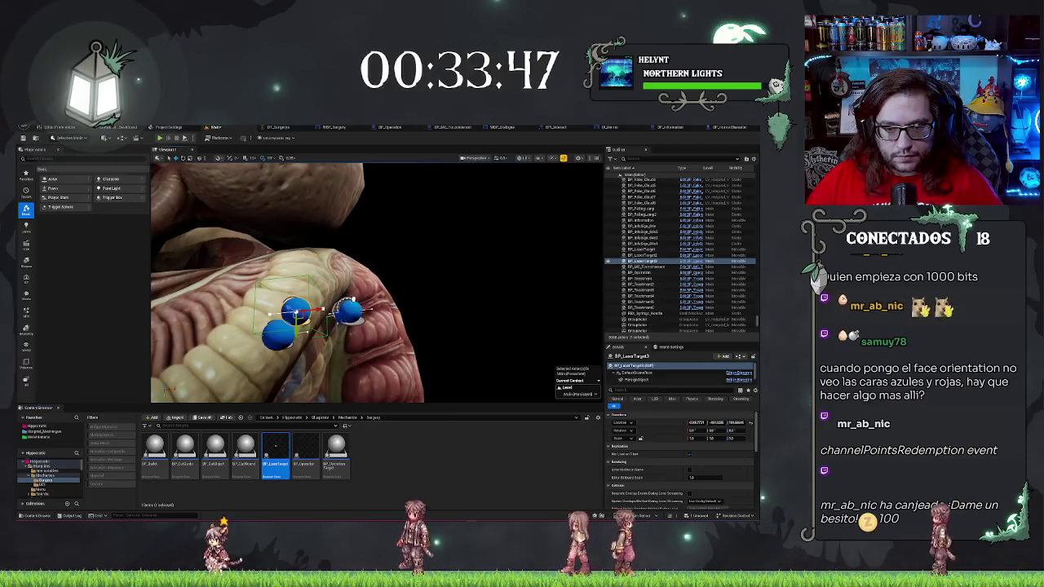
{"action": "scroll", "coordinate": [385, 358], "scroll_direction": "down", "scroll_amount": 5}
{"action": "left_click_drag", "start_coordinate": [385, 358], "coordinate": [474, 331]}
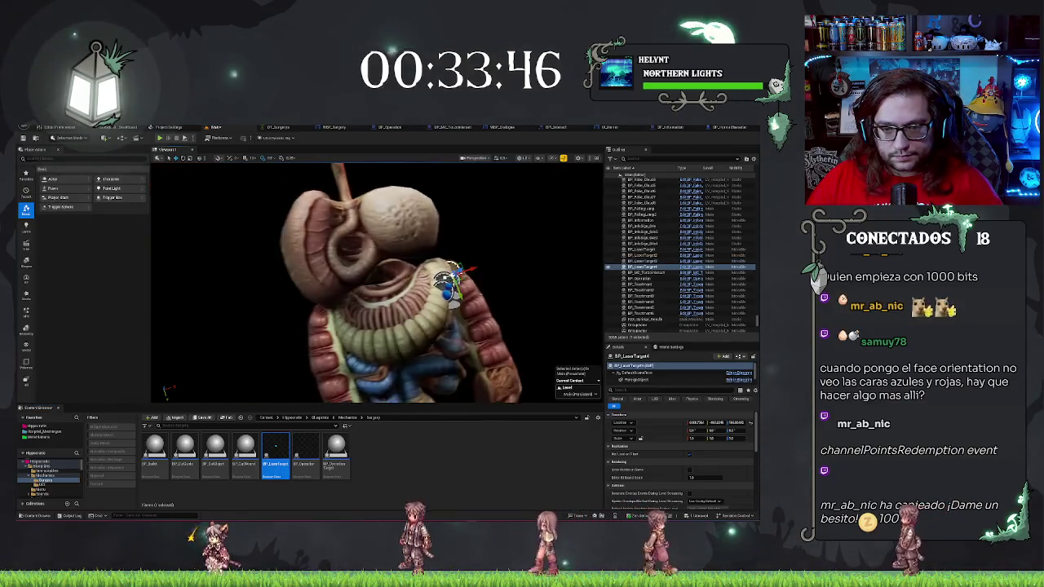
{"action": "scroll", "coordinate": [474, 331], "scroll_direction": "up", "scroll_amount": 5}
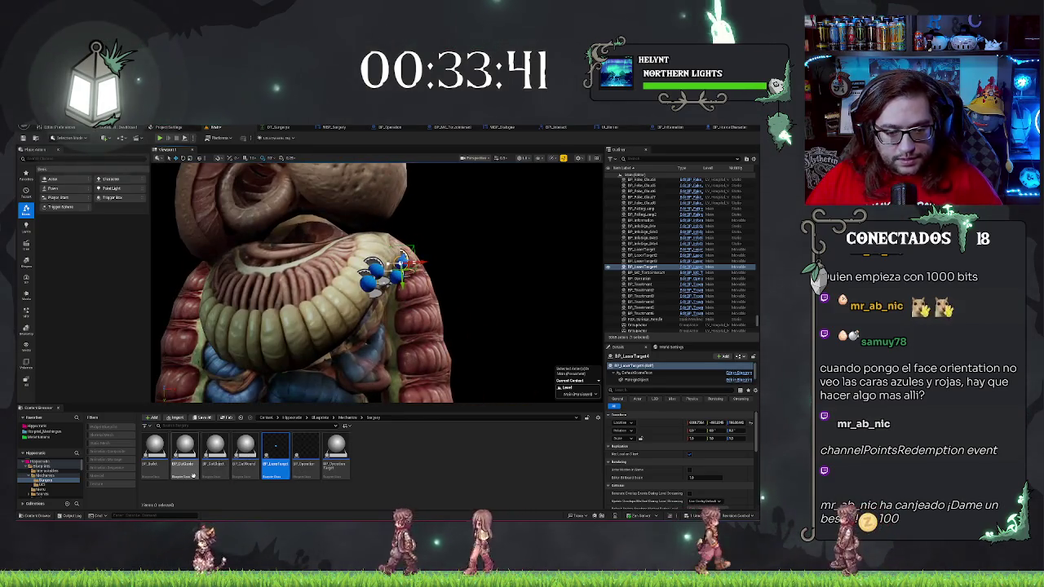
Drop a BP_CutWound actor onto the intestines and nudge it slightly down-left
{"action": "mouse_move", "coordinate": [243, 457]}
{"action": "left_mouse_down"}
{"action": "mouse_move", "coordinate": [347, 261]}
{"action": "mouse_move", "coordinate": [327, 292]}
{"action": "mouse_move", "coordinate": [347, 320]}
{"action": "left_mouse_up"}
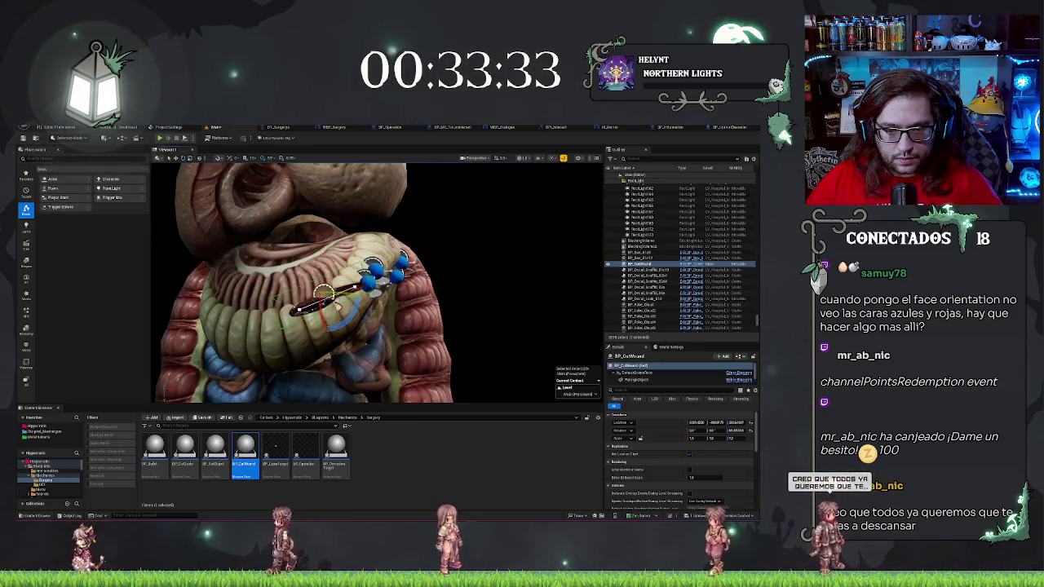
{"action": "scroll", "coordinate": [326, 301], "scroll_direction": "up", "scroll_amount": 6}
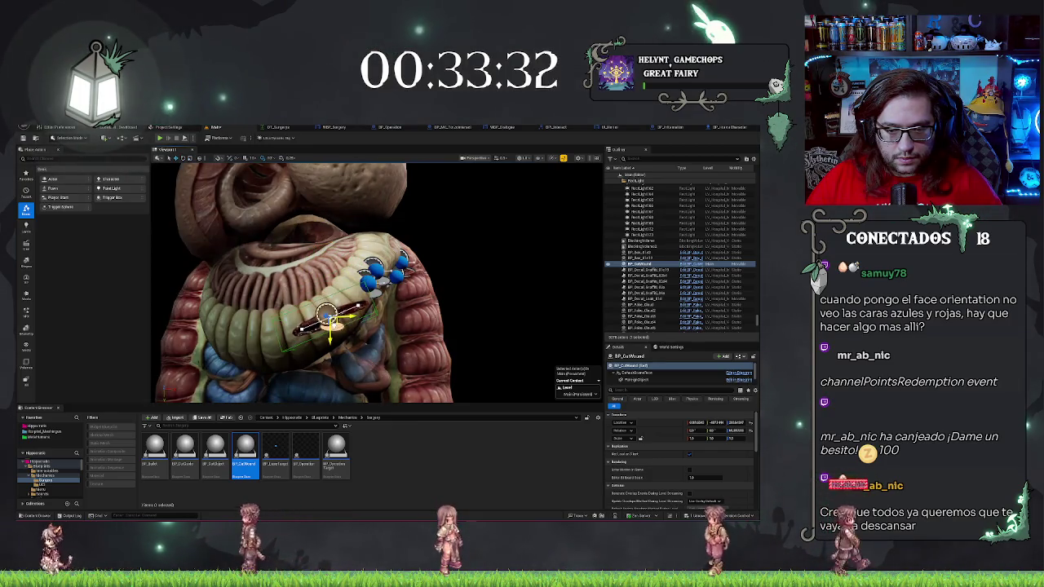
{"action": "scroll", "coordinate": [375, 281], "scroll_direction": "down", "scroll_amount": 5}
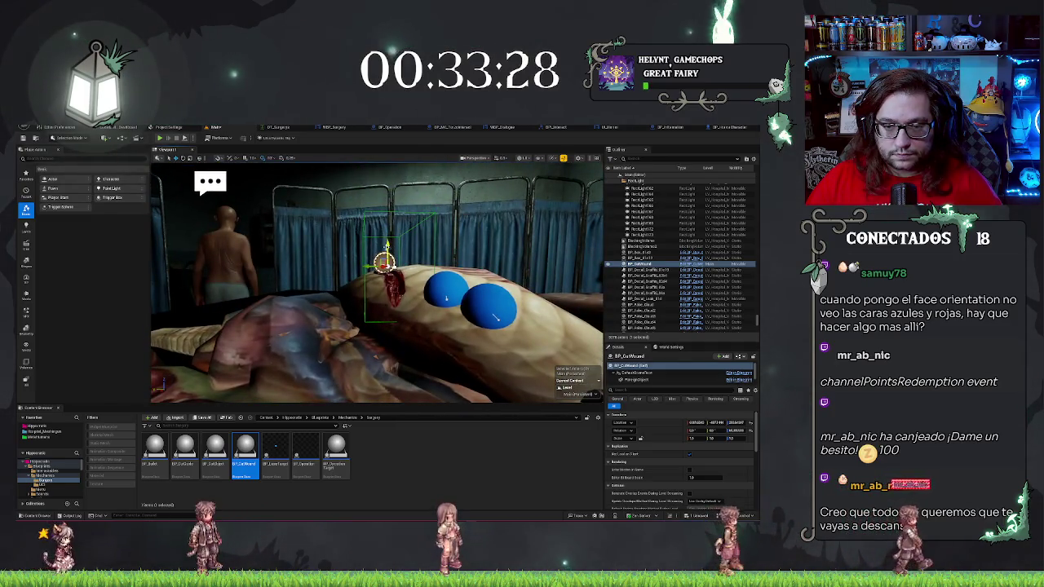
{"action": "left_click_drag", "start_coordinate": [375, 281], "coordinate": [138, 281]}
{"action": "left_click_drag", "start_coordinate": [379, 257], "coordinate": [371, 261]}
Select the BP_LaserTarget2 spheres and bring up the DT_Surgery data table
{"action": "mouse_move", "coordinate": [420, 310]}
{"action": "left_mouse_down"}
{"action": "mouse_move", "coordinate": [420, 277]}
{"action": "mouse_move", "coordinate": [408, 293]}
{"action": "mouse_move", "coordinate": [361, 282]}
{"action": "mouse_move", "coordinate": [438, 193]}
{"action": "left_mouse_up"}
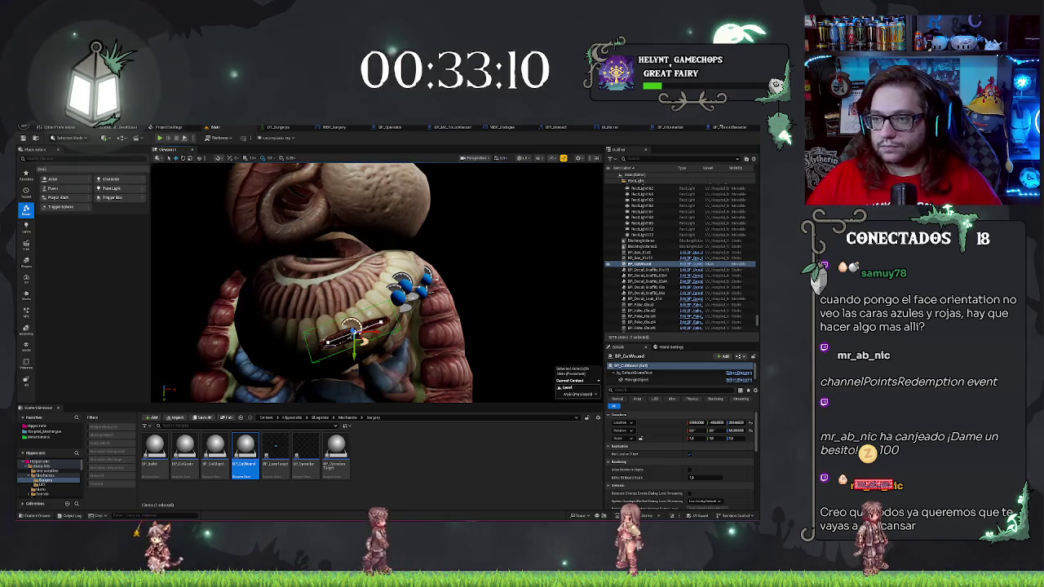
{"action": "left_click", "coordinate": [404, 287]}
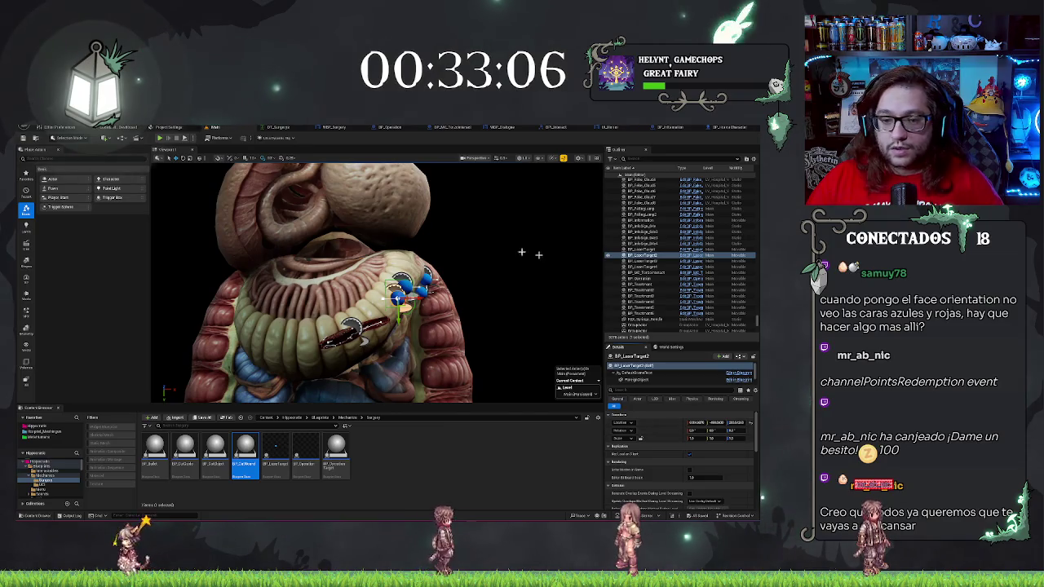
{"action": "key", "text": "ctrl+Tab"}
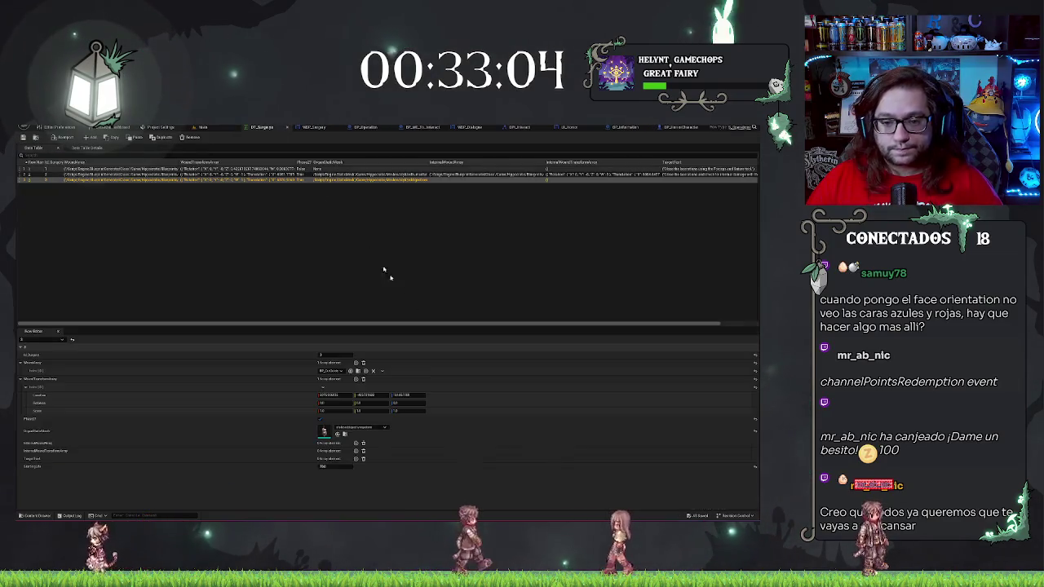
Collapse the expanded wound arrays and add elements to the internal array
{"action": "left_click", "coordinate": [21, 379]}
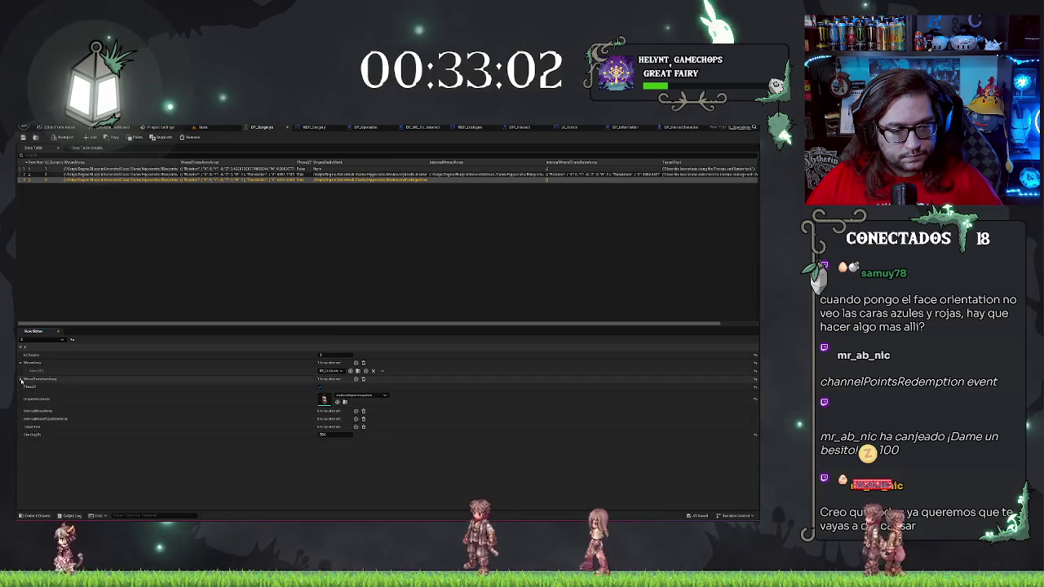
{"action": "left_click", "coordinate": [21, 362]}
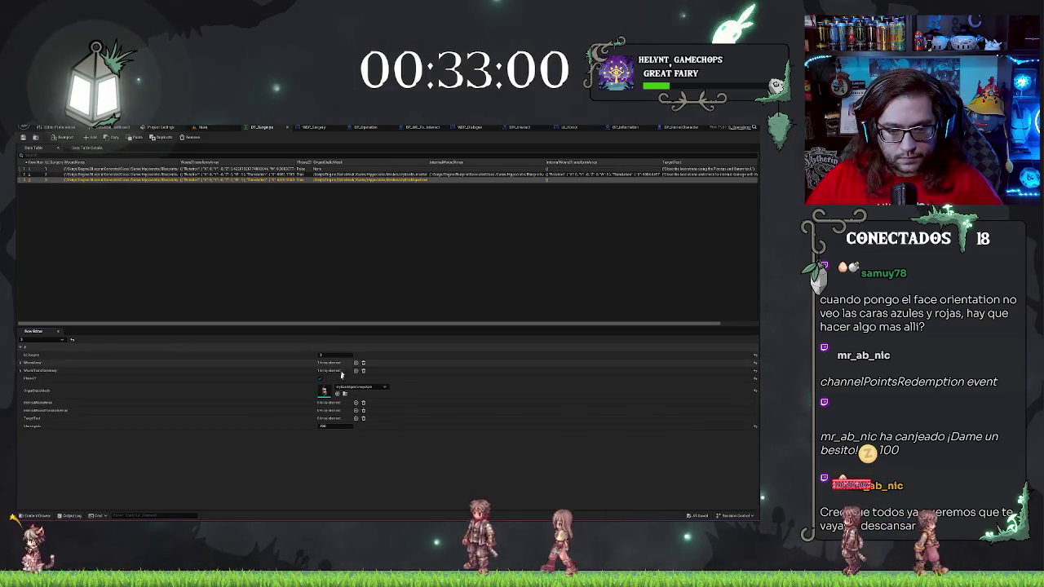
{"action": "left_click", "coordinate": [356, 403]}
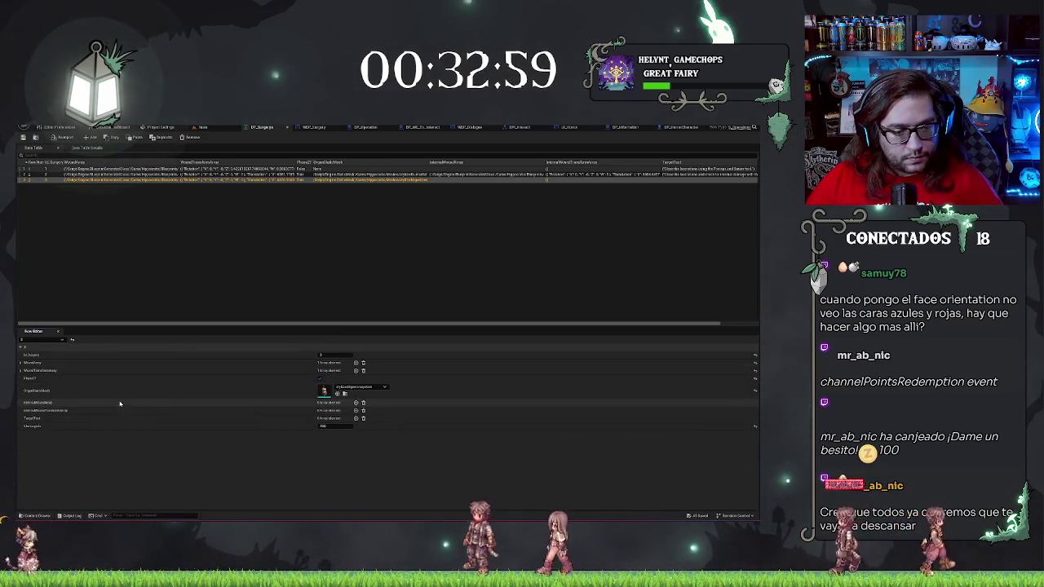
{"action": "left_click", "coordinate": [356, 403]}
{"action": "left_click", "coordinate": [355, 403]}
{"action": "left_click", "coordinate": [356, 403]}
{"action": "left_click", "coordinate": [355, 403]}
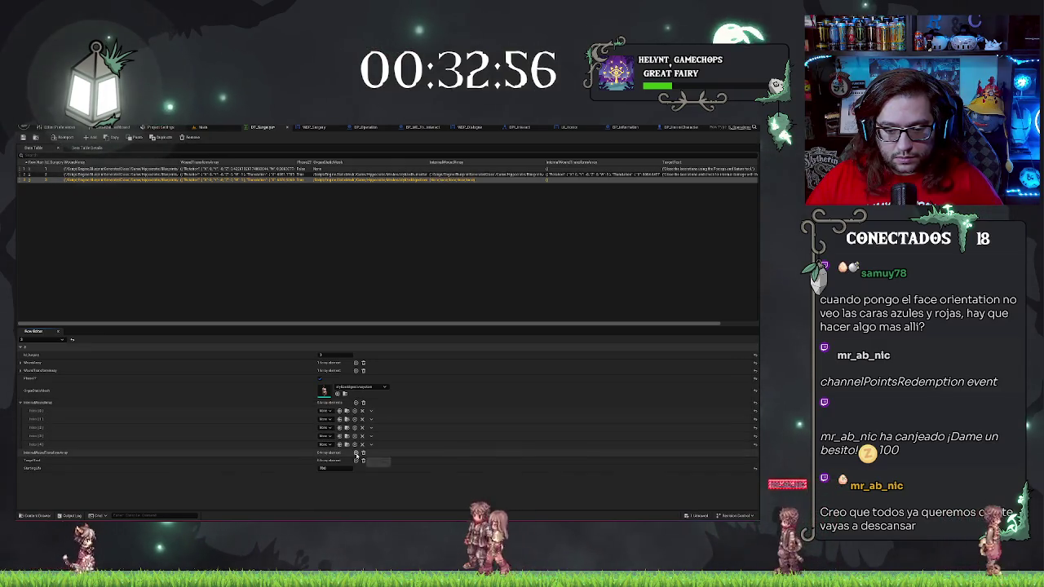
Add matching elements to the internal transform array
{"action": "left_click", "coordinate": [356, 453]}
{"action": "left_click", "coordinate": [356, 453]}
{"action": "left_click", "coordinate": [356, 453]}
{"action": "left_click", "coordinate": [356, 453]}
{"action": "left_click", "coordinate": [356, 453]}
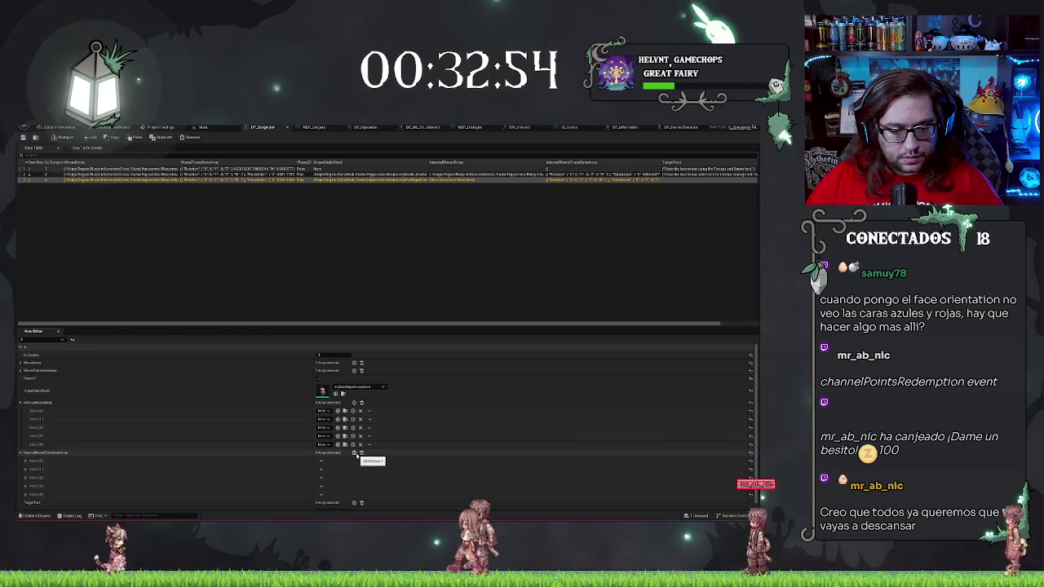
{"action": "scroll", "coordinate": [356, 454], "scroll_direction": "down", "scroll_amount": 1}
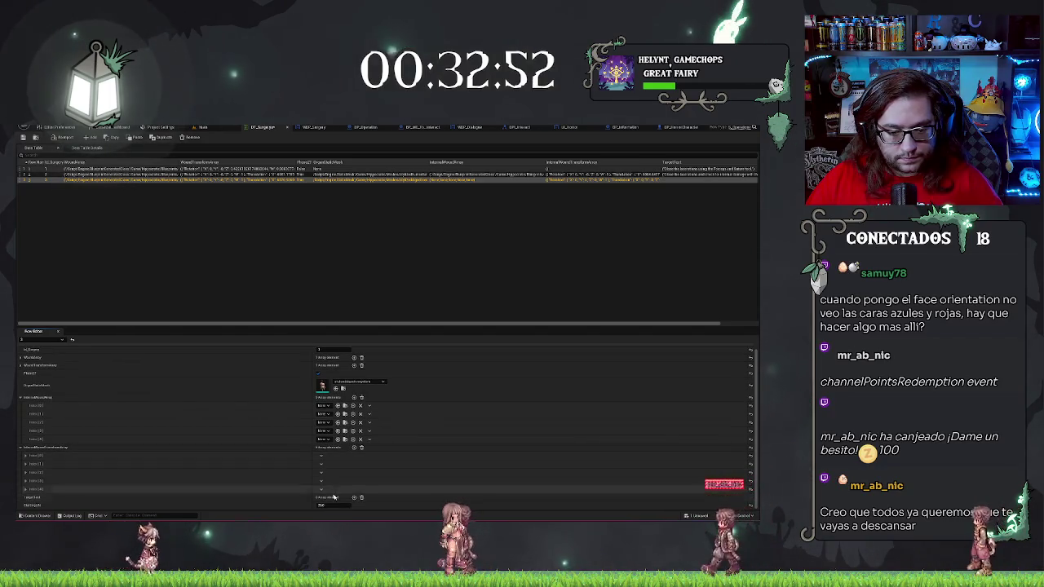
{"action": "scroll", "coordinate": [335, 499], "scroll_direction": "down", "scroll_amount": 2}
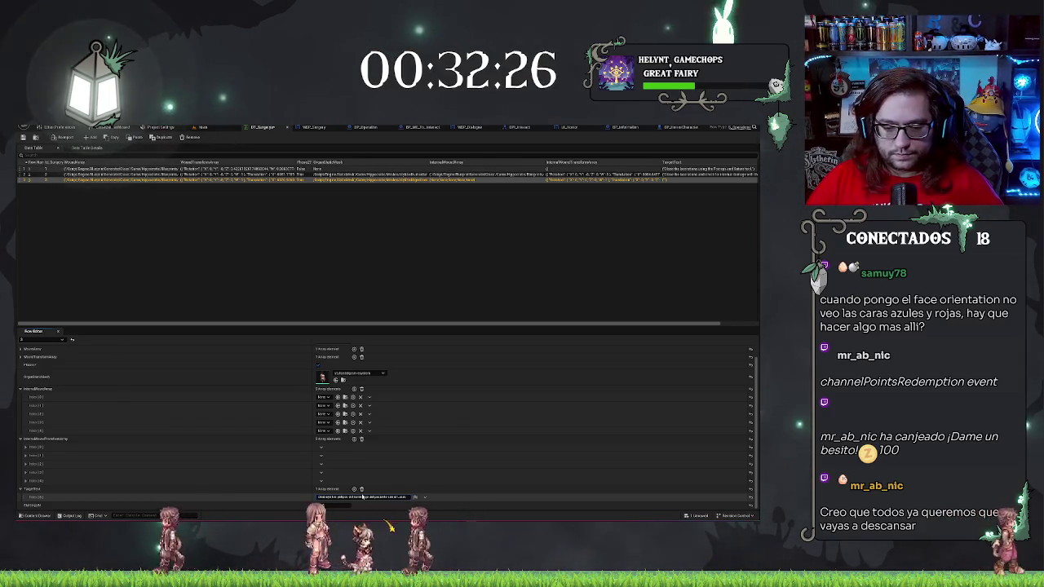
Retype the TargetText and set the first internal wound slots to BP_LaserTarget
{"action": "key", "text": "ctrl+a"}
{"action": "key", "text": "BackSpace"}
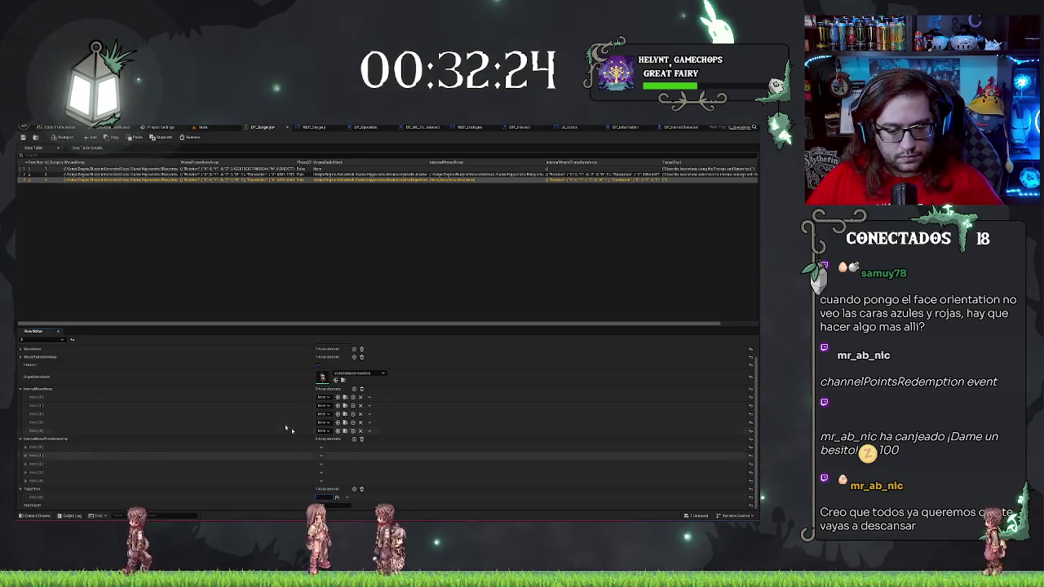
{"action": "type", "text": "Sal"}
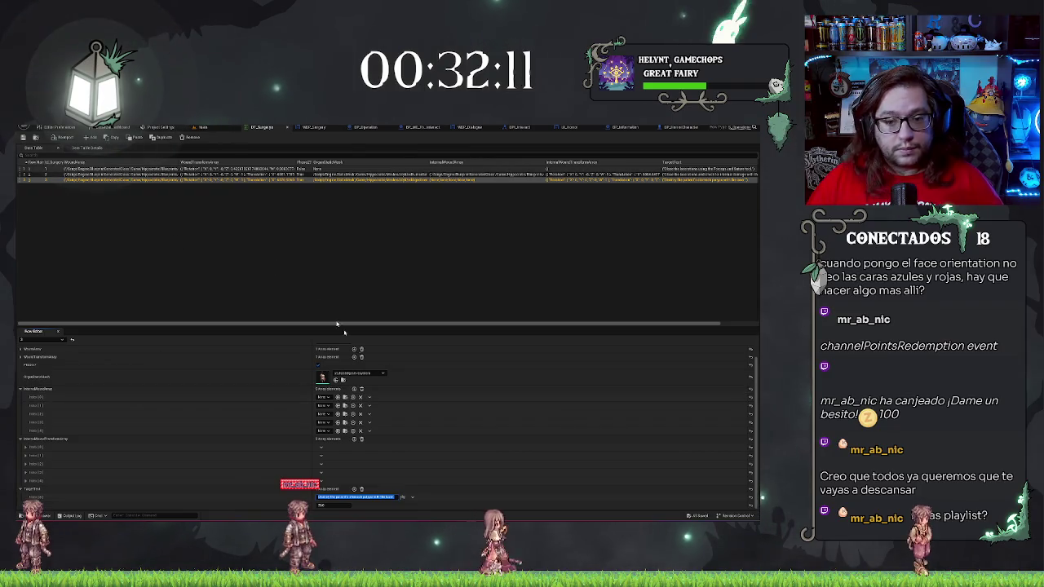
{"action": "left_click", "coordinate": [323, 397]}
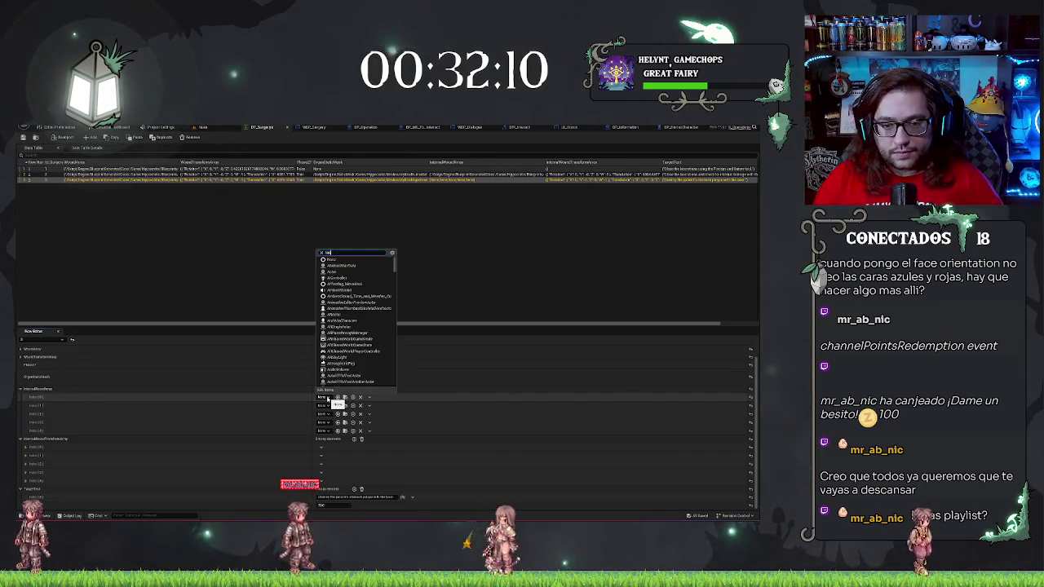
{"action": "type", "text": "get"}
{"action": "key", "text": "Return"}
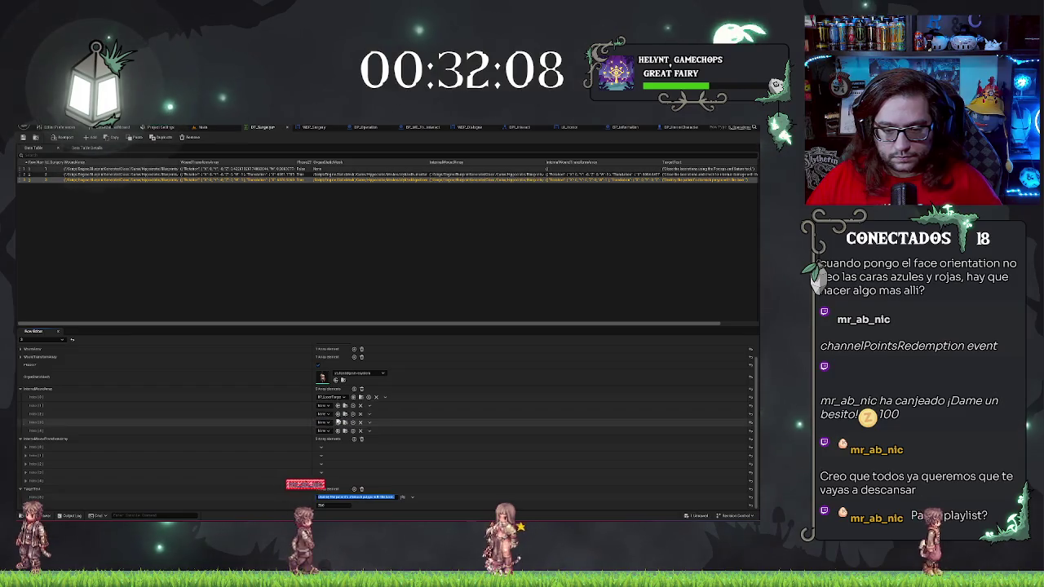
{"action": "key", "text": "ctrl+v"}
{"action": "key", "text": "ctrl+v"}
{"action": "key", "text": "ctrl+v"}
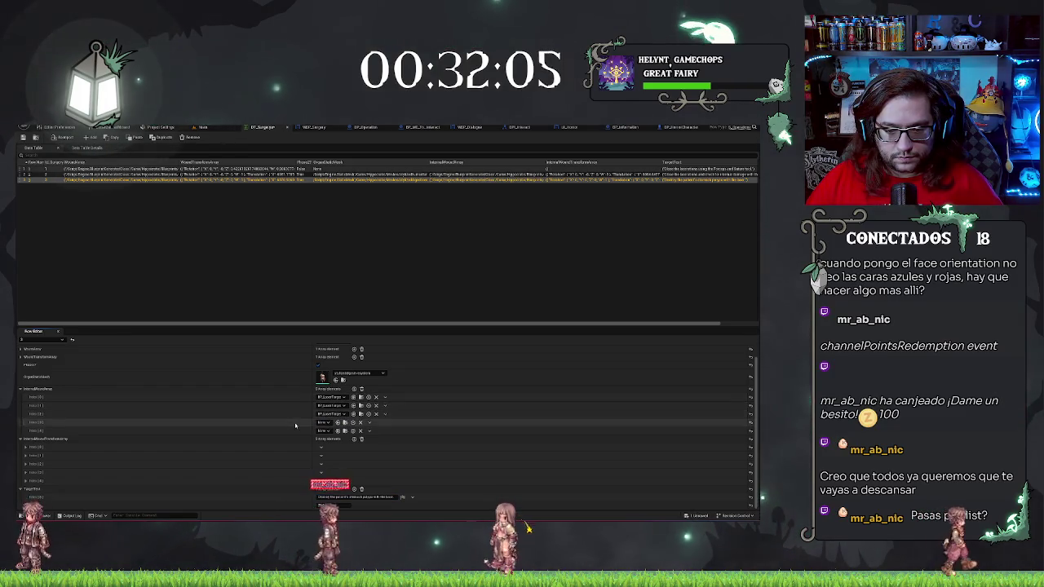
Give the last wound slot the class found by 'crys' and expand the first transform entry
{"action": "left_click", "coordinate": [319, 432]}
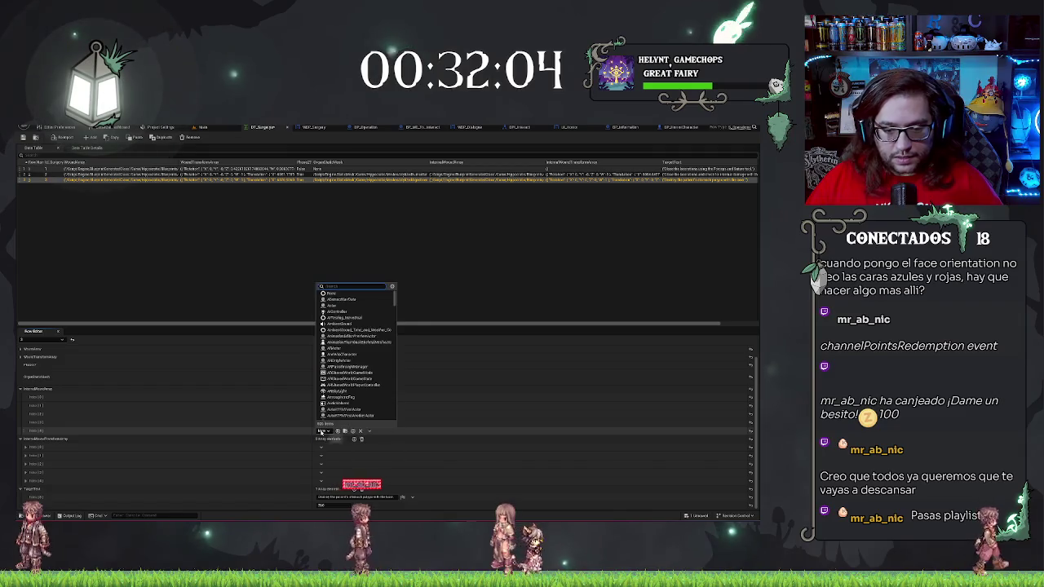
{"action": "type", "text": "crys"}
{"action": "left_click", "coordinate": [336, 451]}
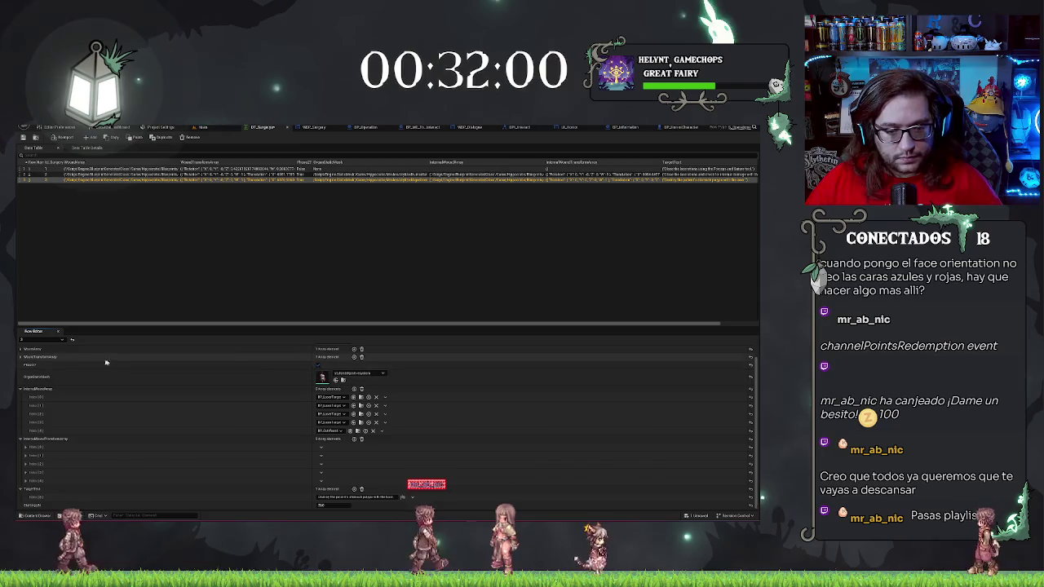
{"action": "left_click", "coordinate": [26, 448]}
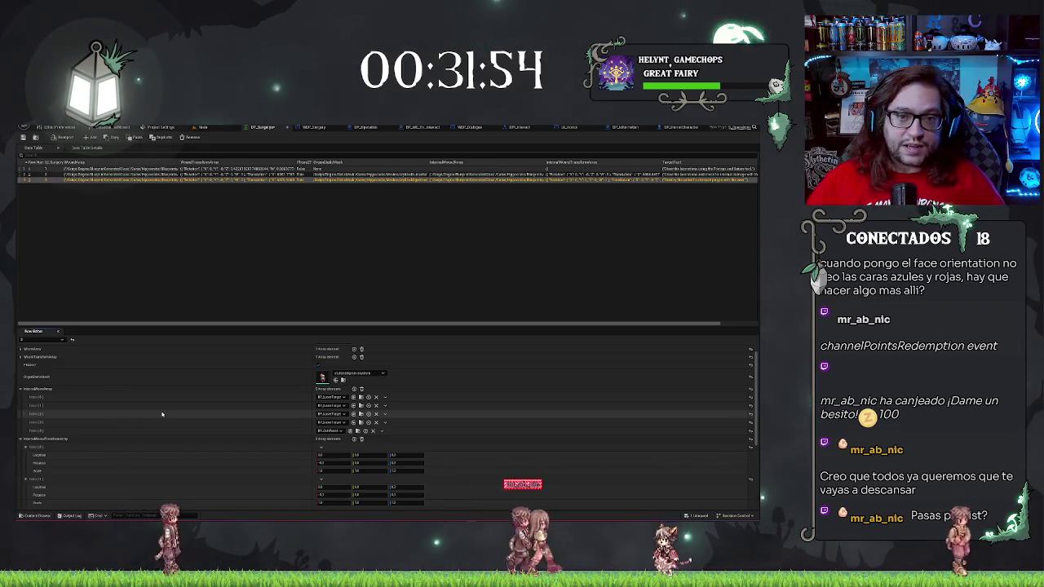
{"action": "left_click", "coordinate": [206, 127]}
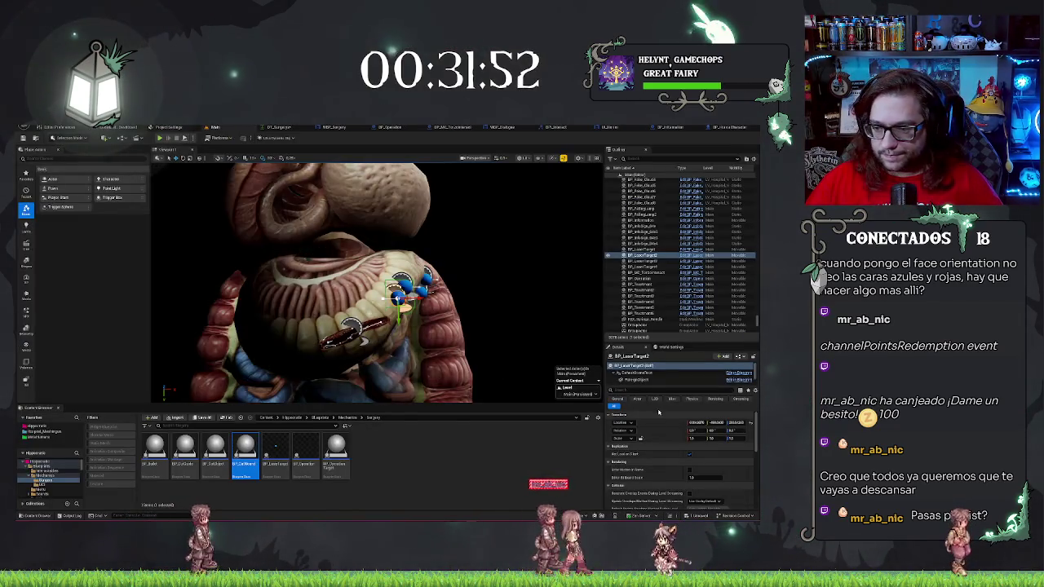
{"action": "left_click", "coordinate": [277, 129]}
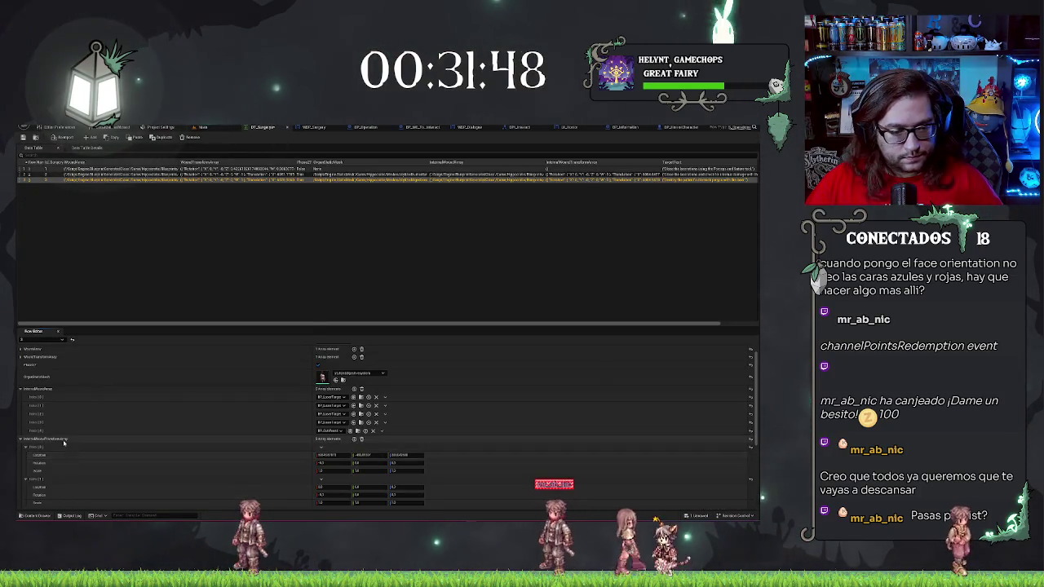
{"action": "left_click", "coordinate": [204, 127]}
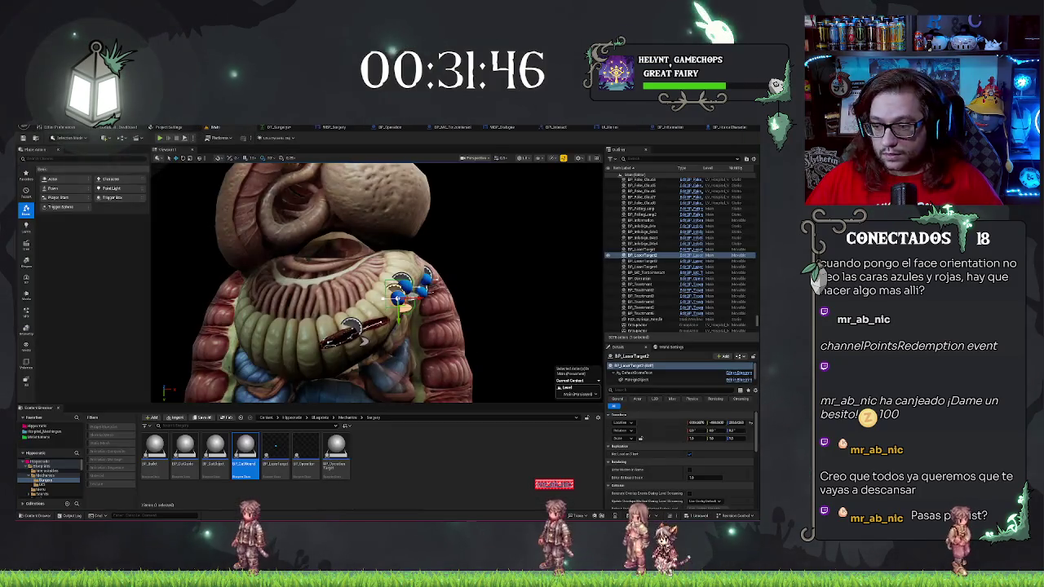
Paste BP_LaserTarget3's location into the Index [1] Location of the DT_Surgery row
{"action": "key", "text": "Escape"}
{"action": "left_click", "coordinate": [653, 255]}
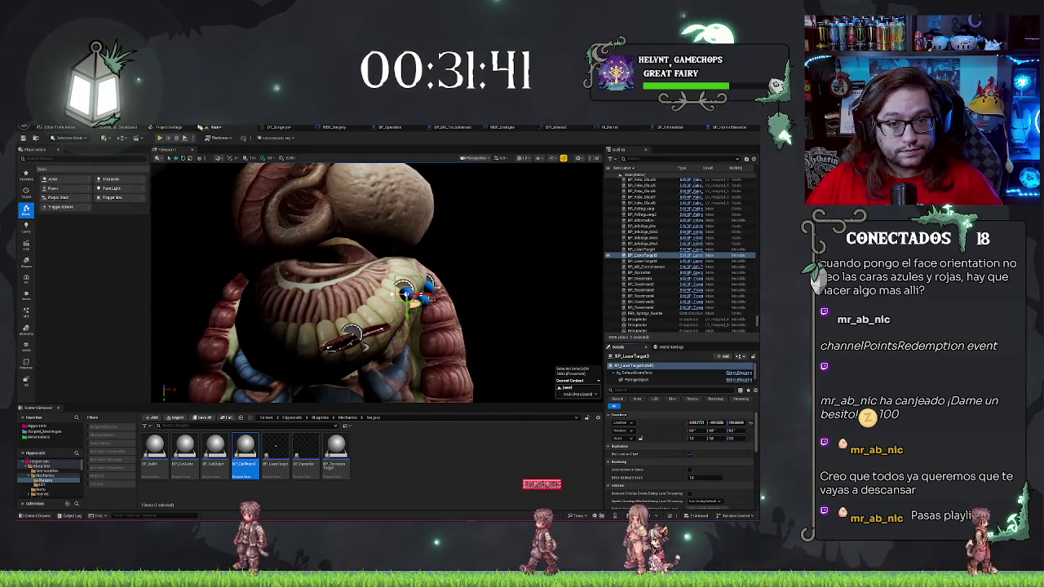
{"action": "left_click", "coordinate": [263, 127]}
{"action": "left_click", "coordinate": [26, 462]}
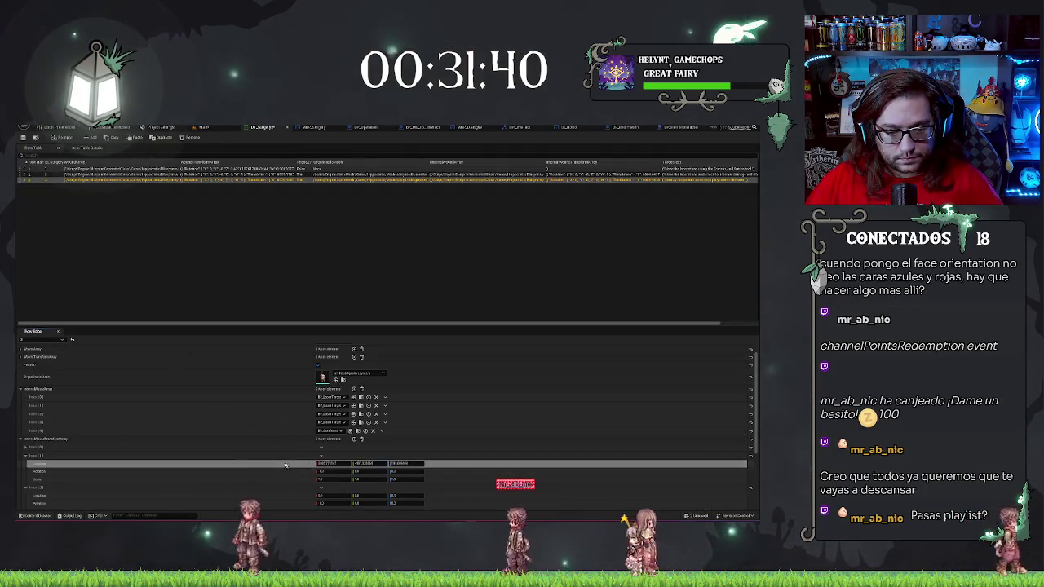
{"action": "key", "text": "ctrl+v"}
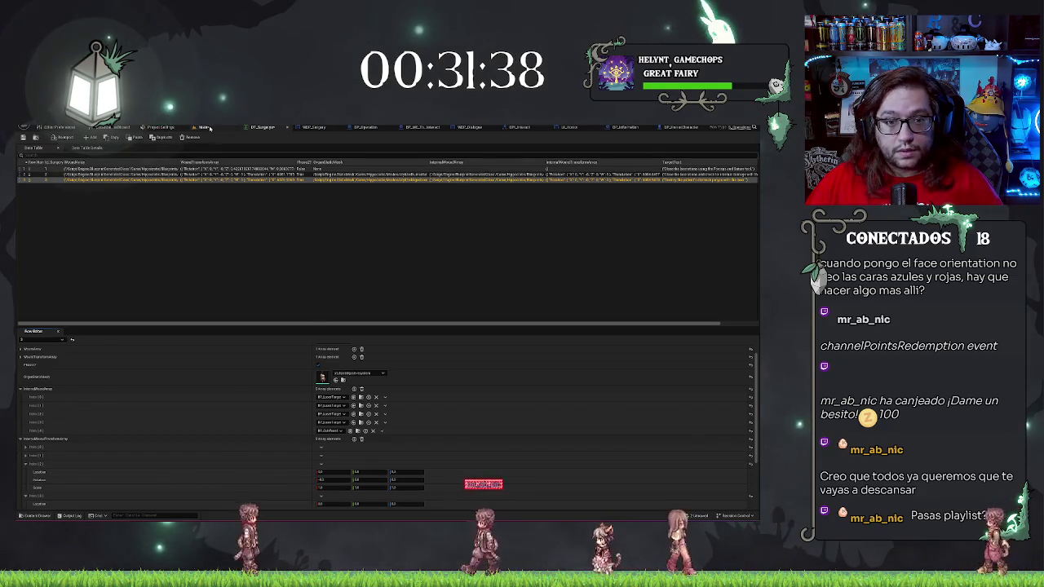
Select BP_LaserTarget in the level and carry its position over to the DT_Surgery transforms
{"action": "left_click", "coordinate": [203, 127]}
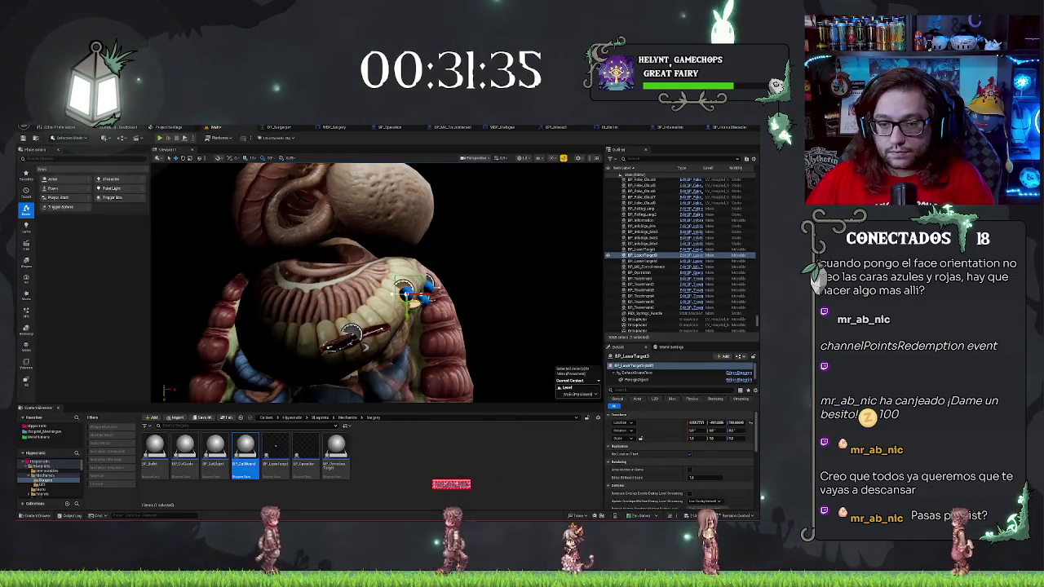
{"action": "key", "text": "Escape"}
{"action": "left_click", "coordinate": [430, 297]}
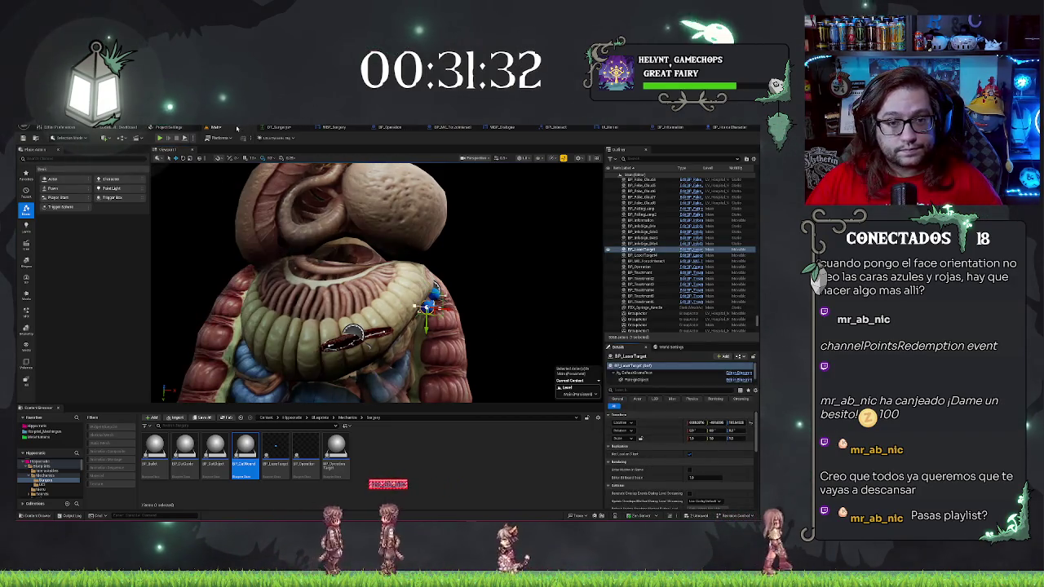
{"action": "key", "text": "ctrl+Tab"}
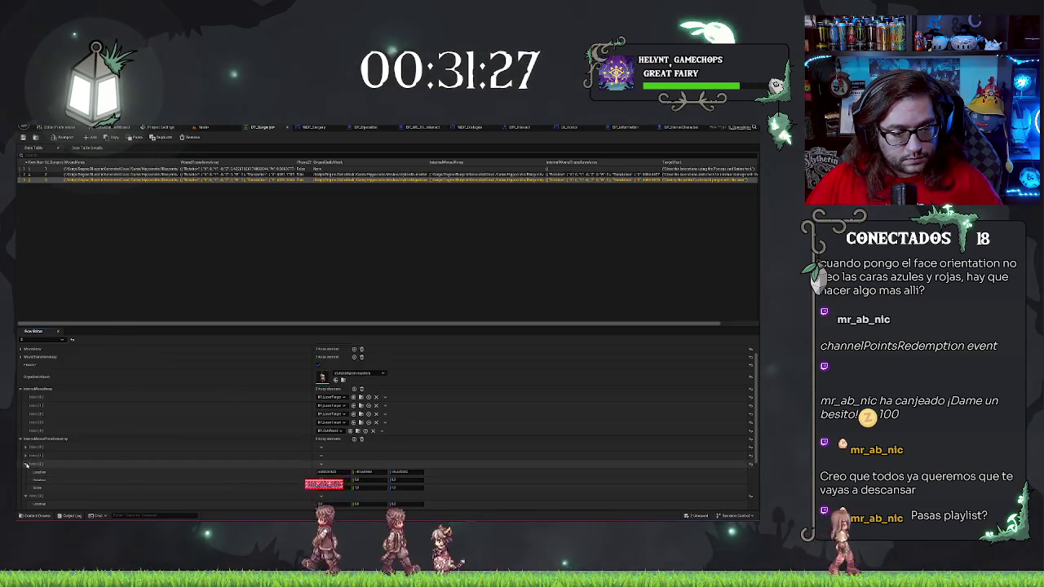
{"action": "left_click", "coordinate": [207, 126]}
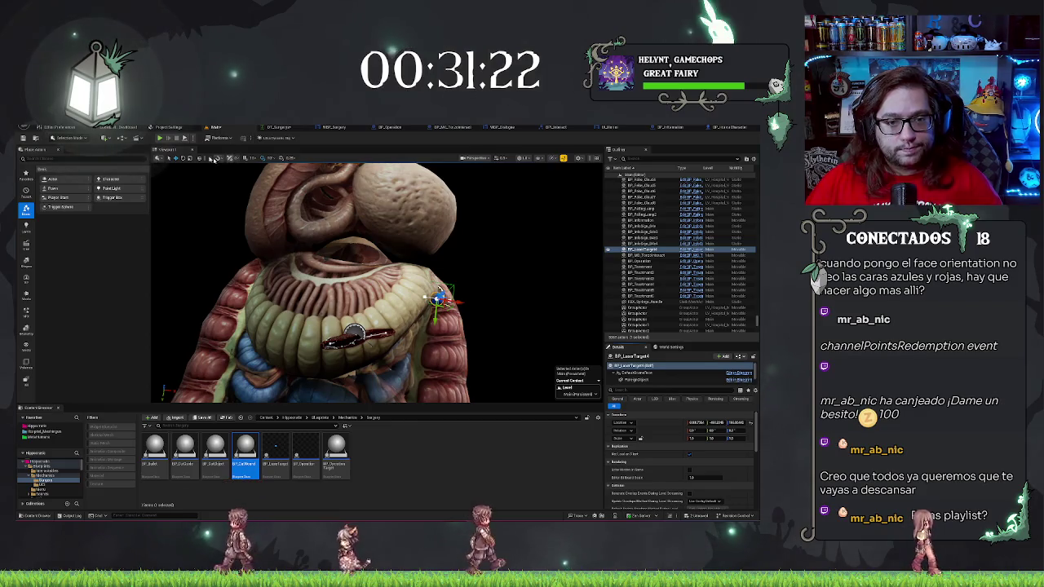
{"action": "left_click", "coordinate": [278, 127]}
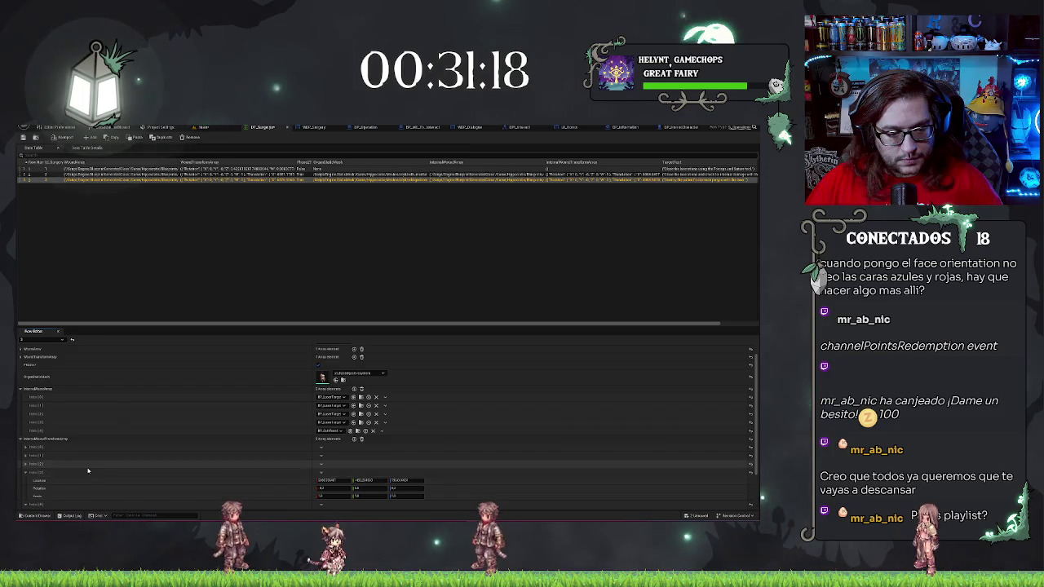
{"action": "scroll", "coordinate": [25, 475], "scroll_direction": "down", "scroll_amount": 2}
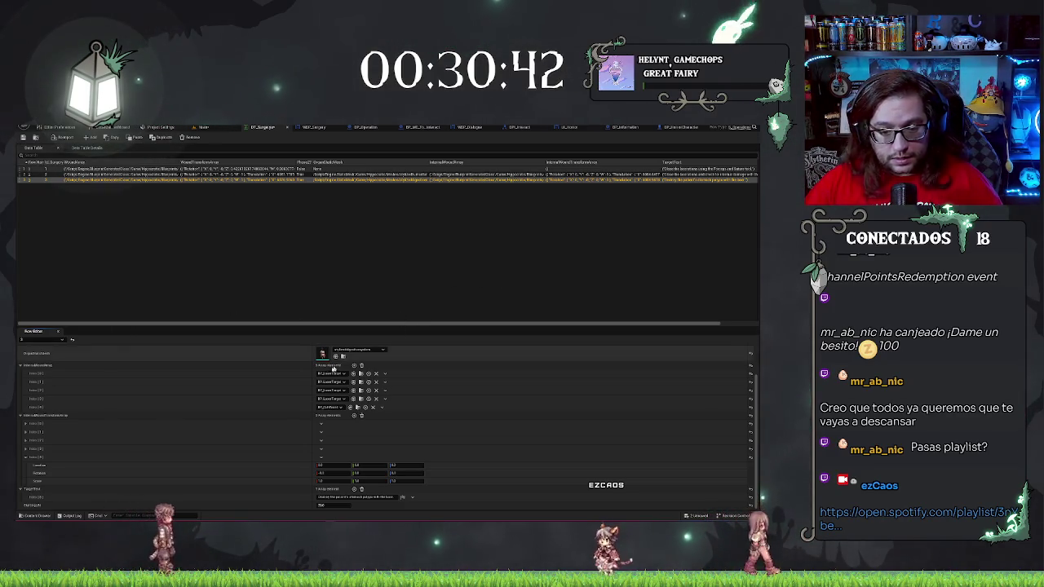
Paste BP_CutWound's location into its wound transform entry in DT_Surgery
{"action": "left_click", "coordinate": [206, 128]}
{"action": "left_click", "coordinate": [359, 337]}
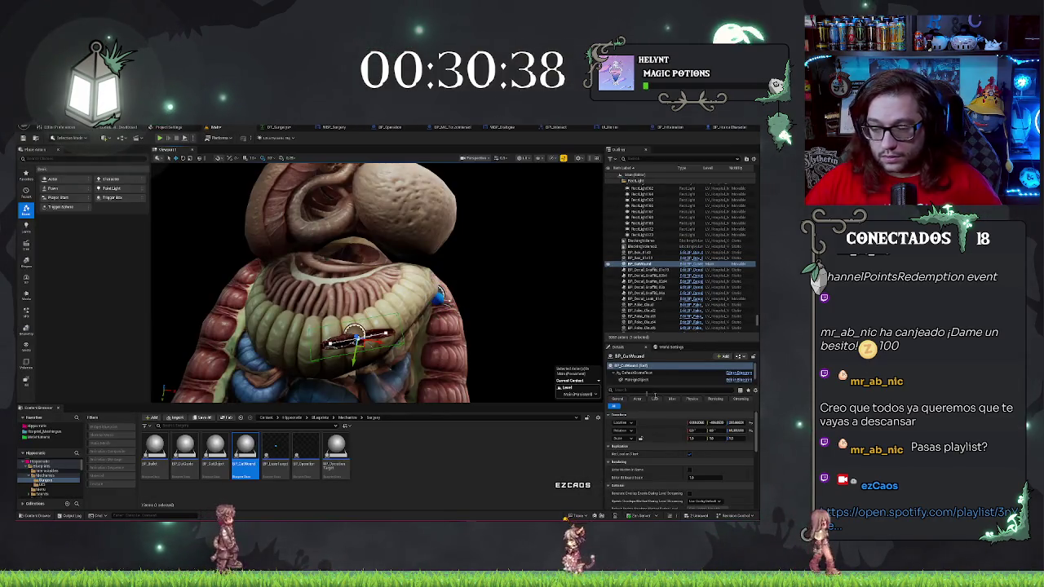
{"action": "left_click", "coordinate": [263, 127]}
{"action": "key", "text": "ctrl+v"}
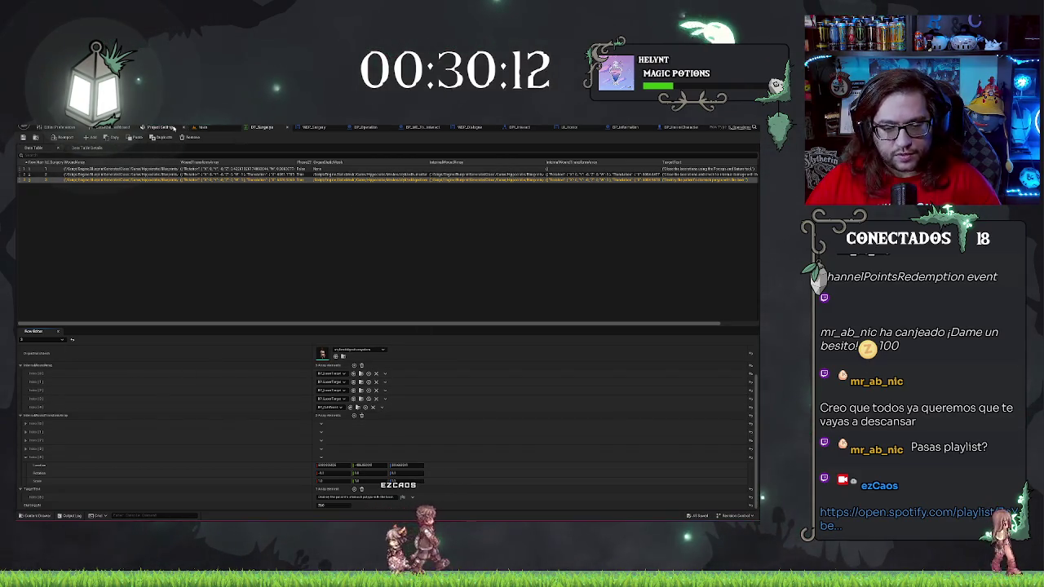
Return to the level and select the BP_Operation actor
{"action": "left_click", "coordinate": [214, 128]}
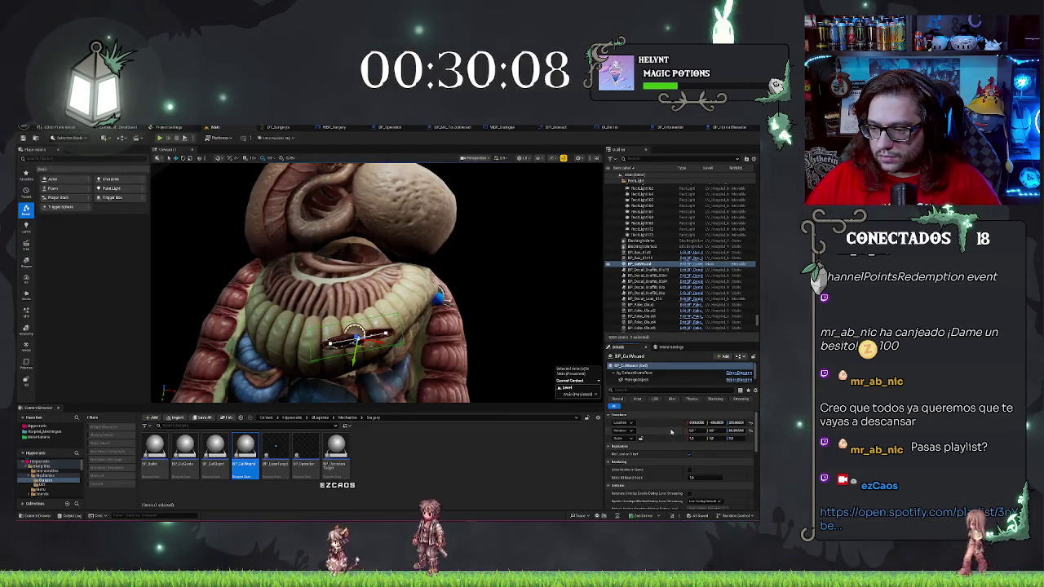
{"action": "left_click", "coordinate": [261, 128]}
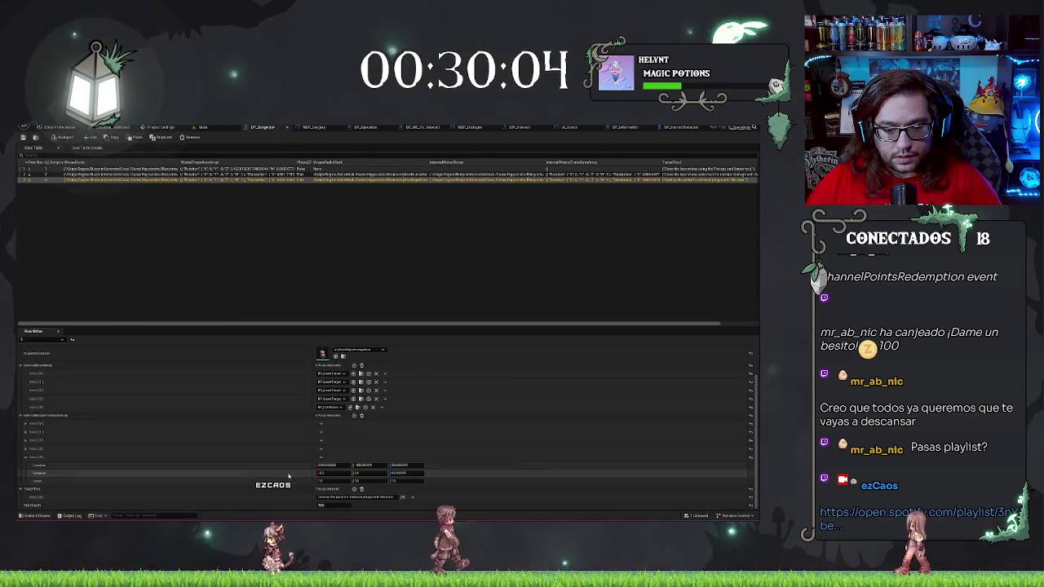
{"action": "left_click", "coordinate": [202, 127]}
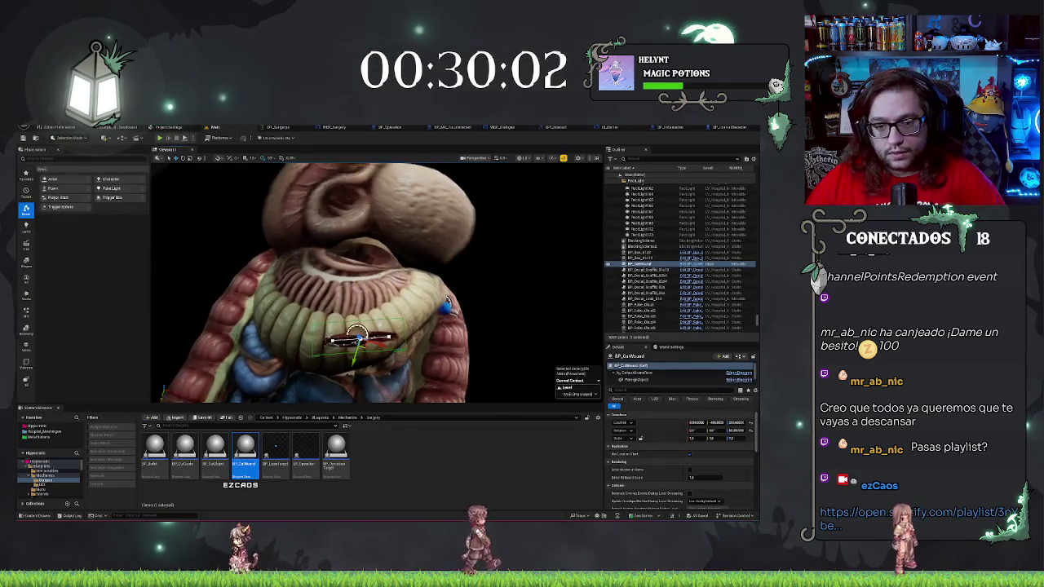
{"action": "left_click", "coordinate": [351, 326]}
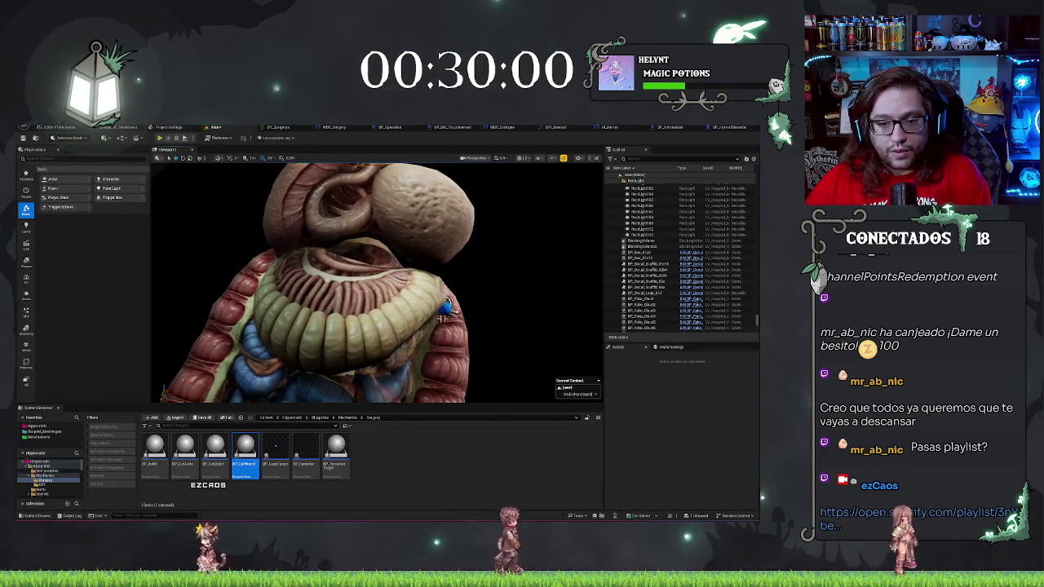
{"action": "key", "text": "Delete"}
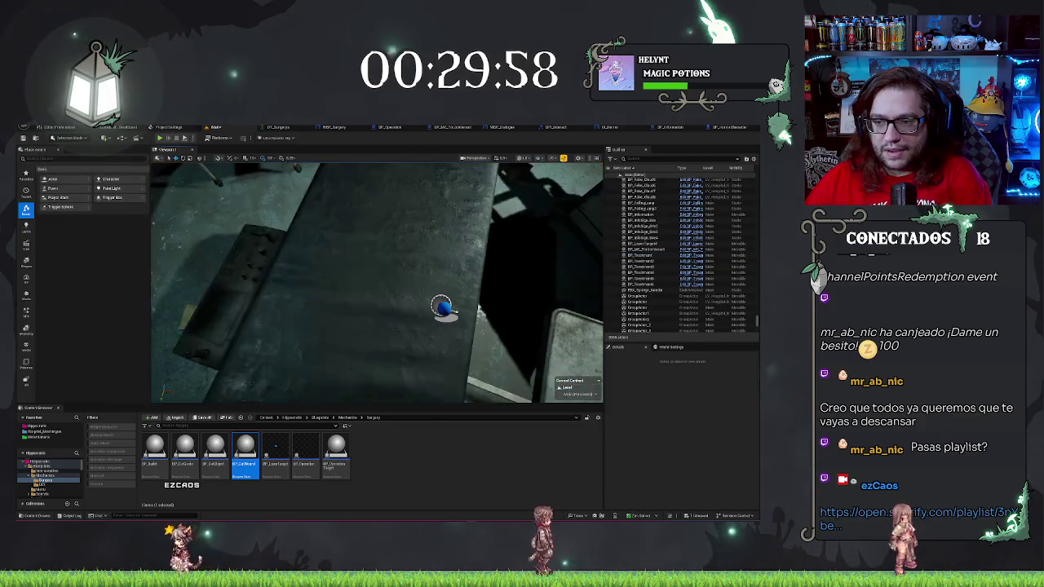
{"action": "left_click", "coordinate": [427, 283]}
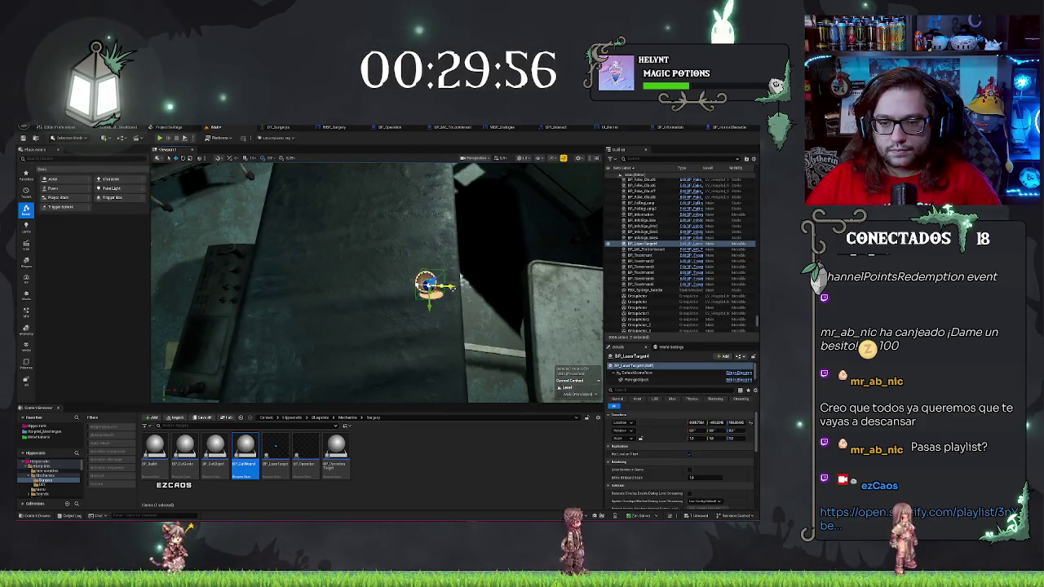
{"action": "key", "text": "Delete"}
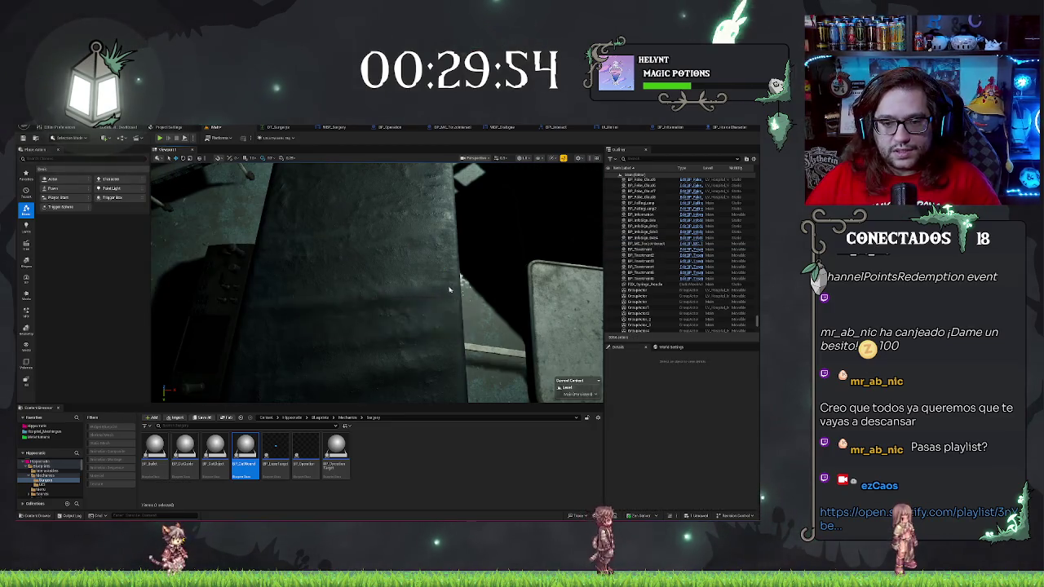
{"action": "scroll", "coordinate": [375, 282], "scroll_direction": "down", "scroll_amount": 2}
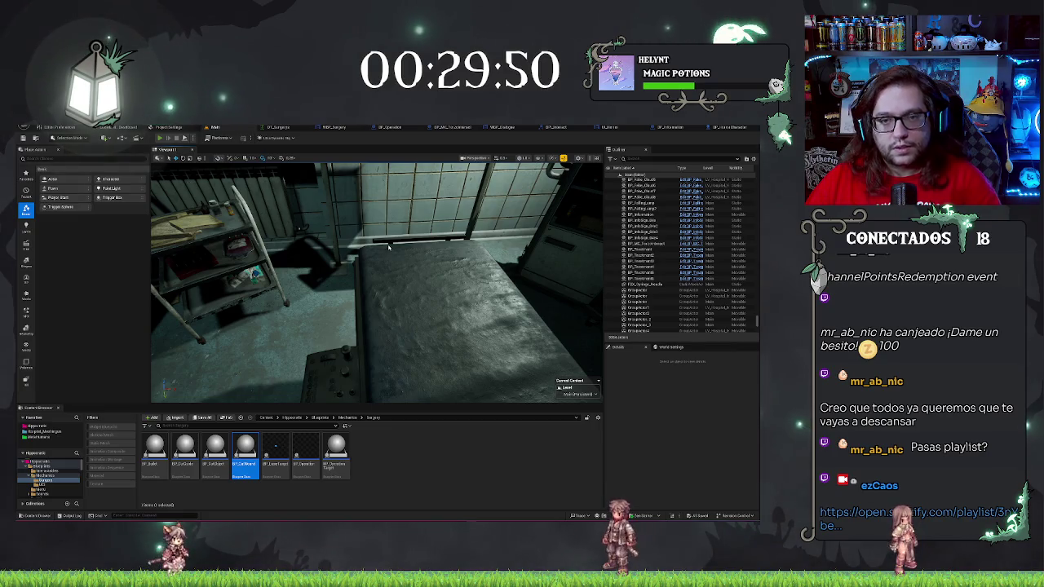
{"action": "key", "text": "alt+p"}
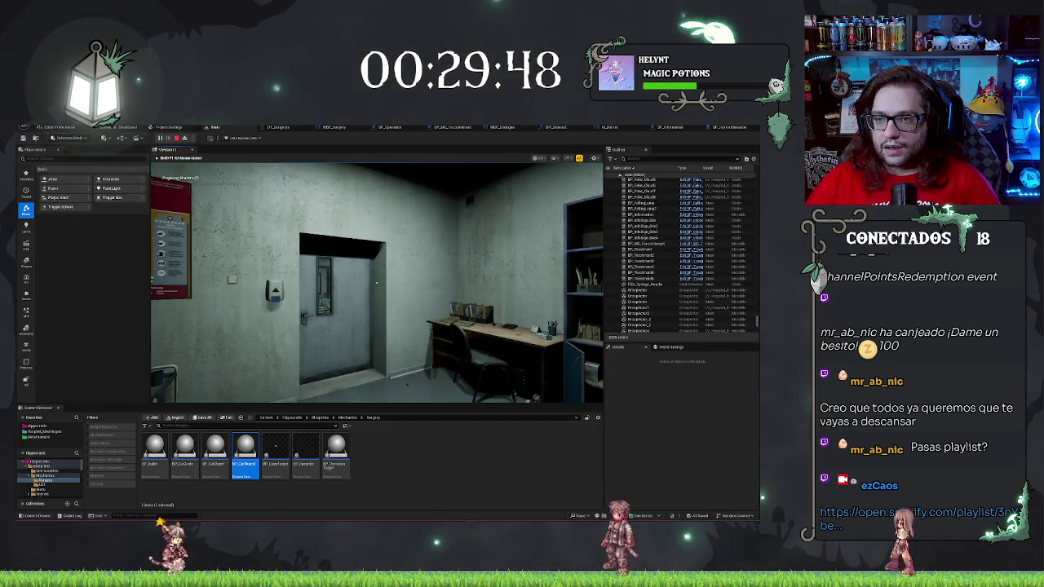
{"action": "key", "text": "Escape"}
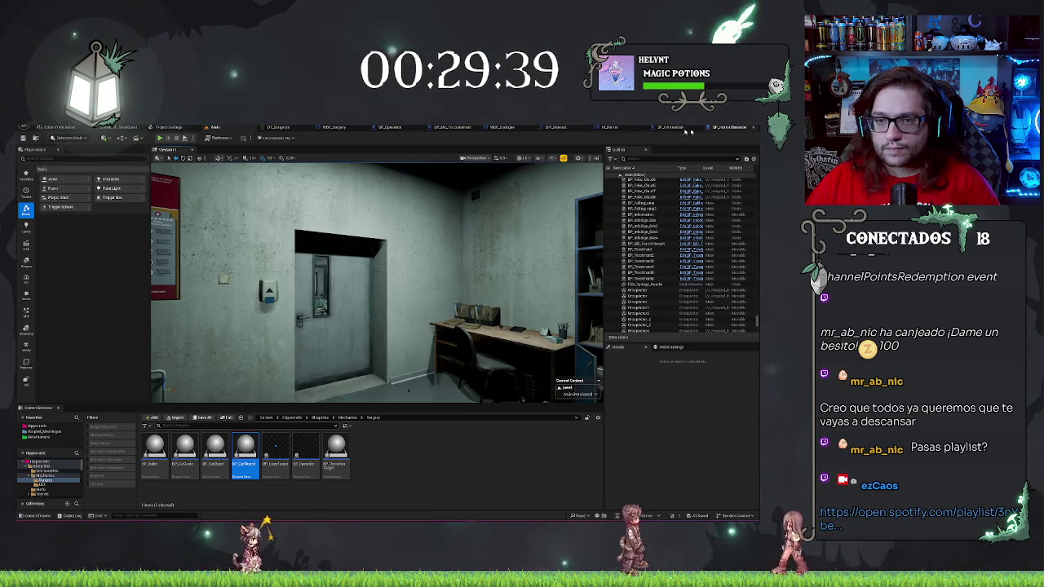
{"action": "left_click", "coordinate": [464, 130]}
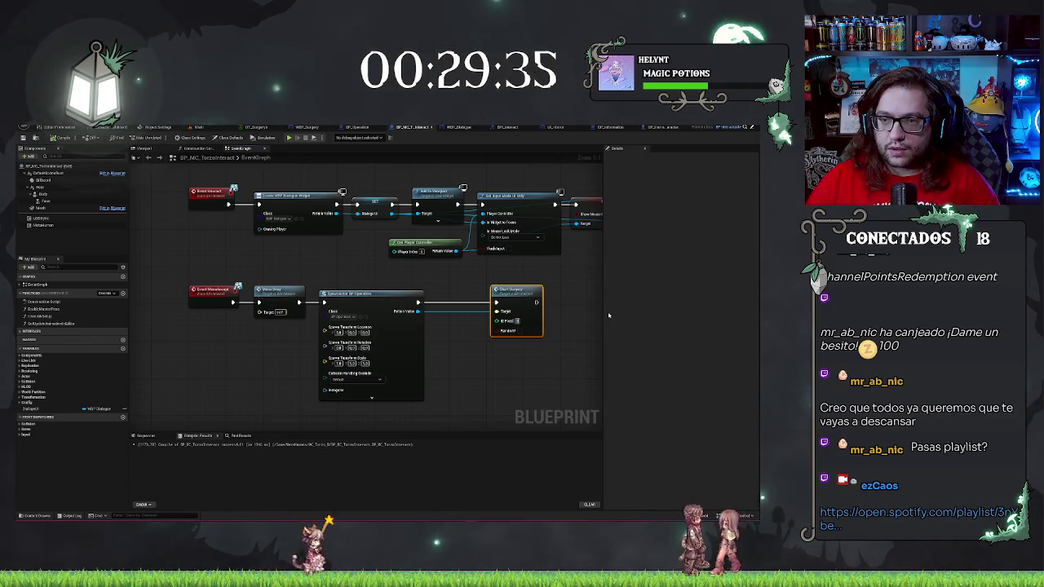
{"action": "left_click", "coordinate": [271, 128]}
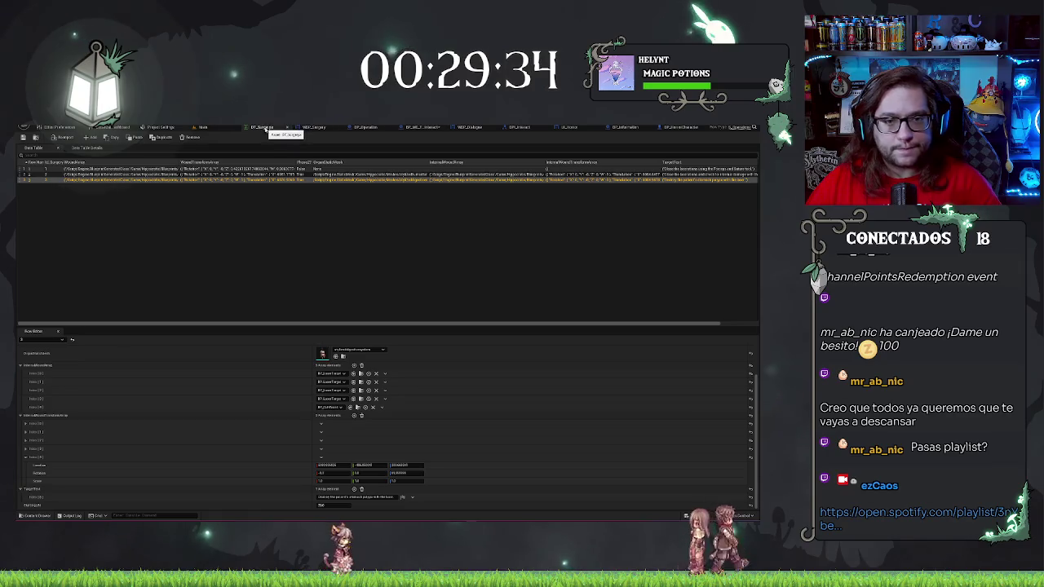
{"action": "left_click", "coordinate": [213, 129]}
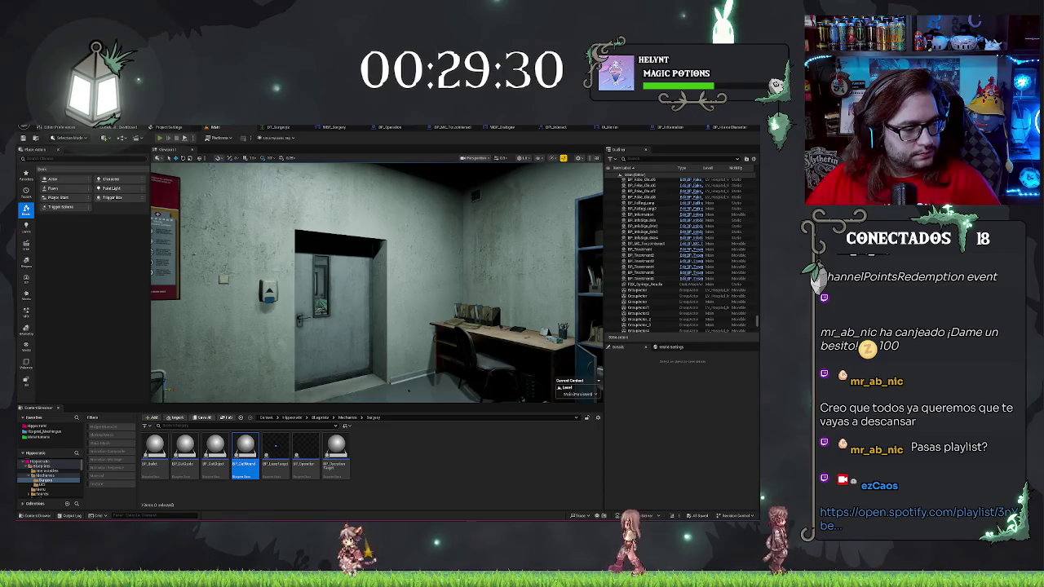
{"action": "key", "text": "alt+p"}
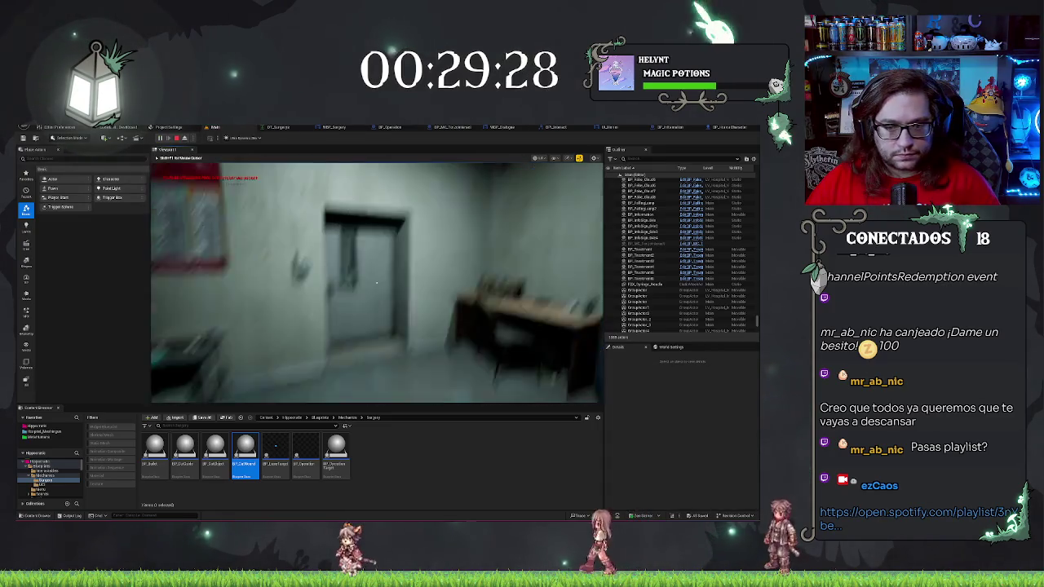
{"action": "key", "text": "w"}
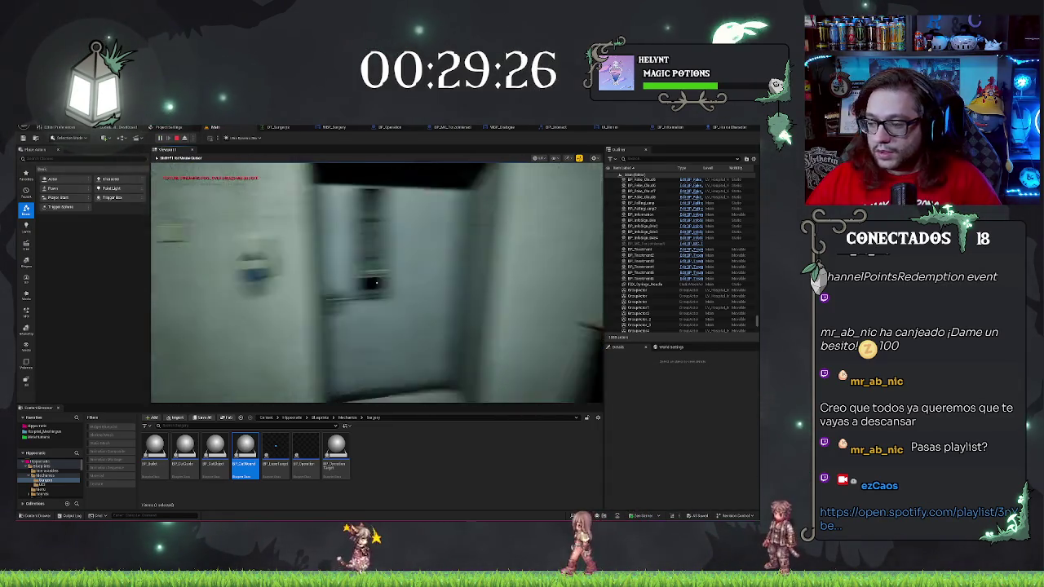
{"action": "left_click", "coordinate": [376, 282]}
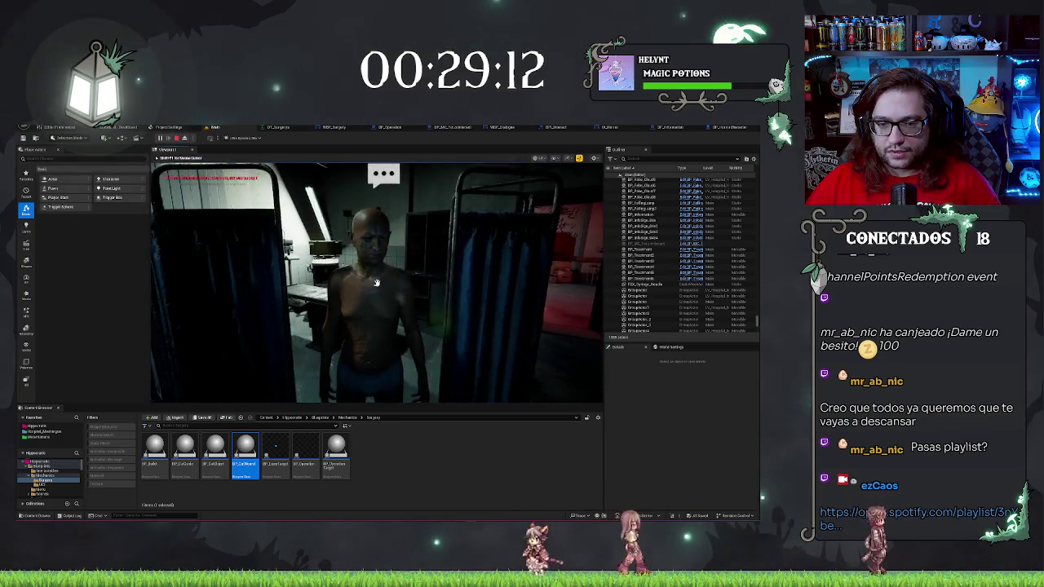
{"action": "key", "text": "e"}
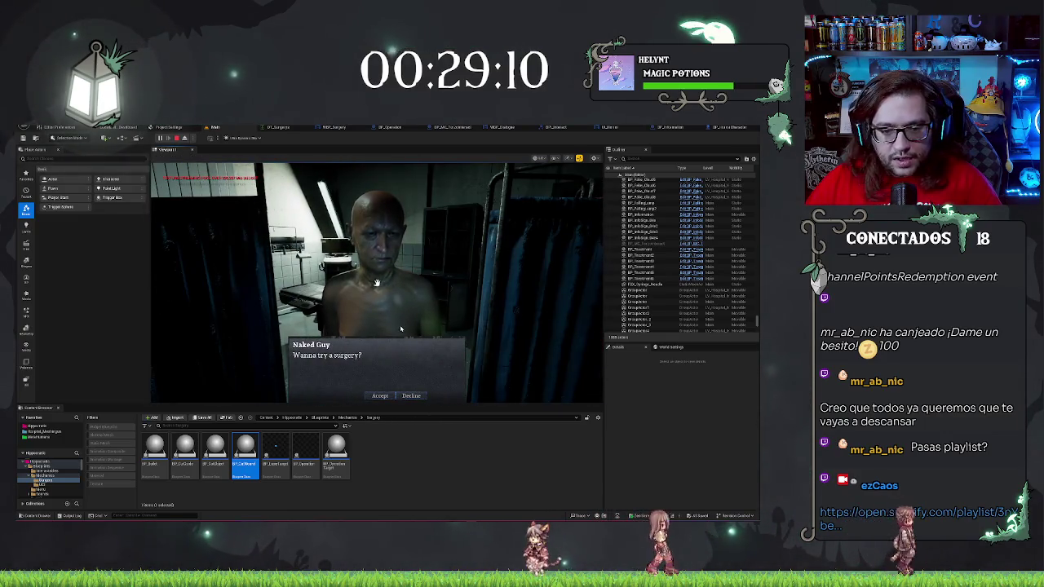
{"action": "left_click", "coordinate": [380, 396]}
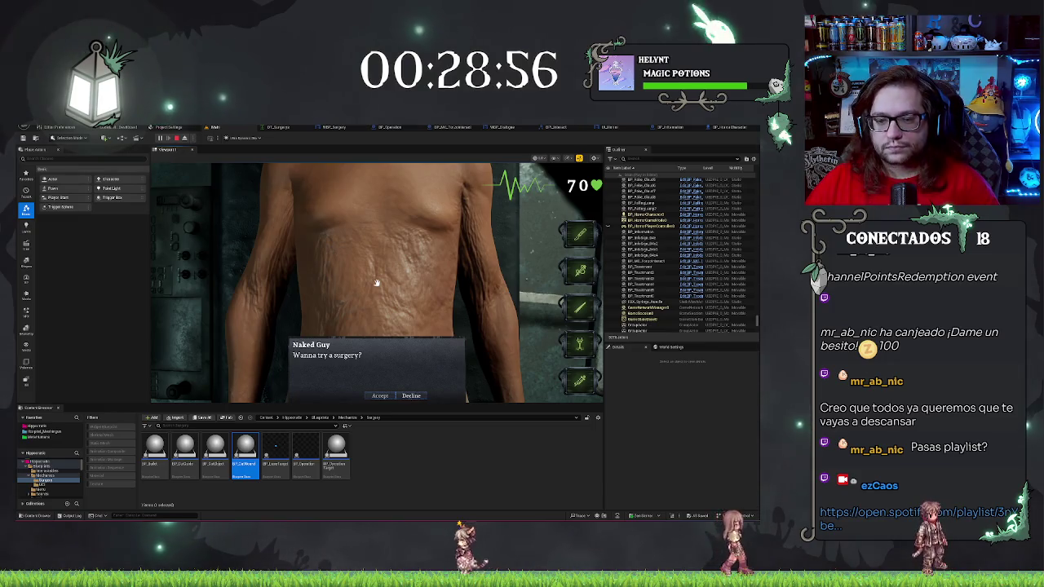
{"action": "left_click", "coordinate": [377, 283]}
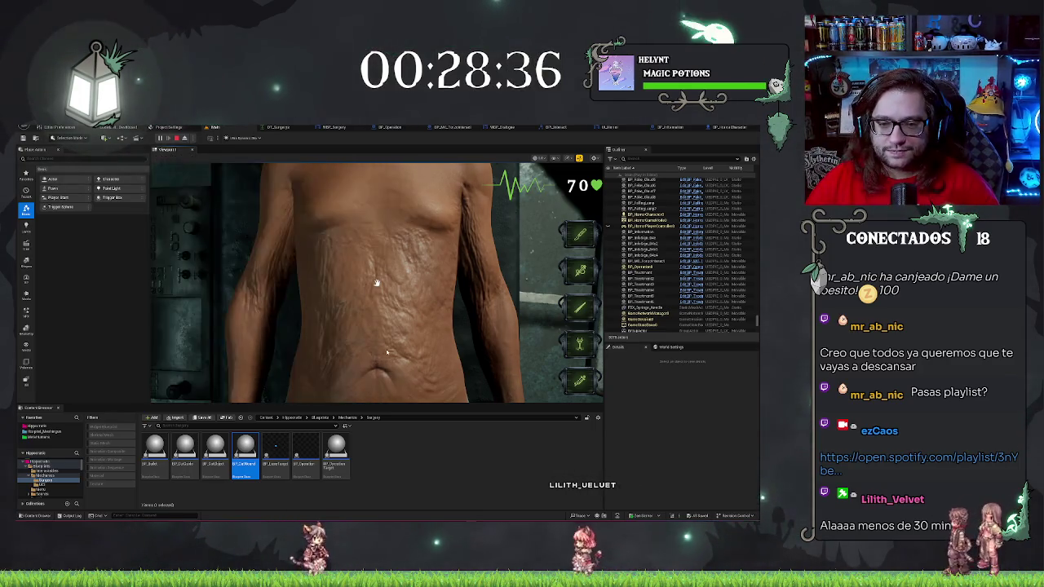
{"action": "left_click", "coordinate": [377, 283]}
{"action": "left_click", "coordinate": [405, 397]}
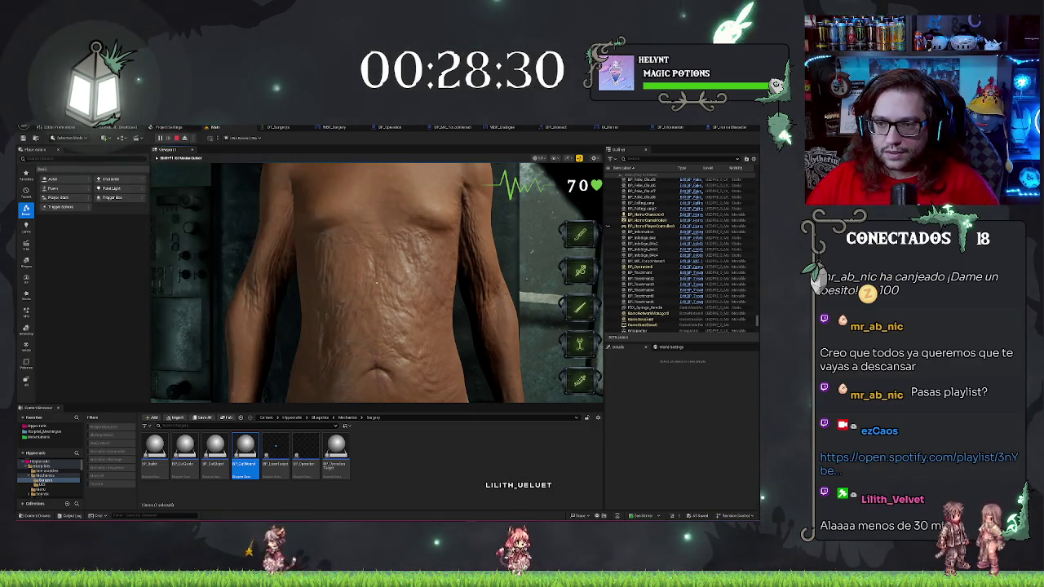
{"action": "key", "text": "Escape"}
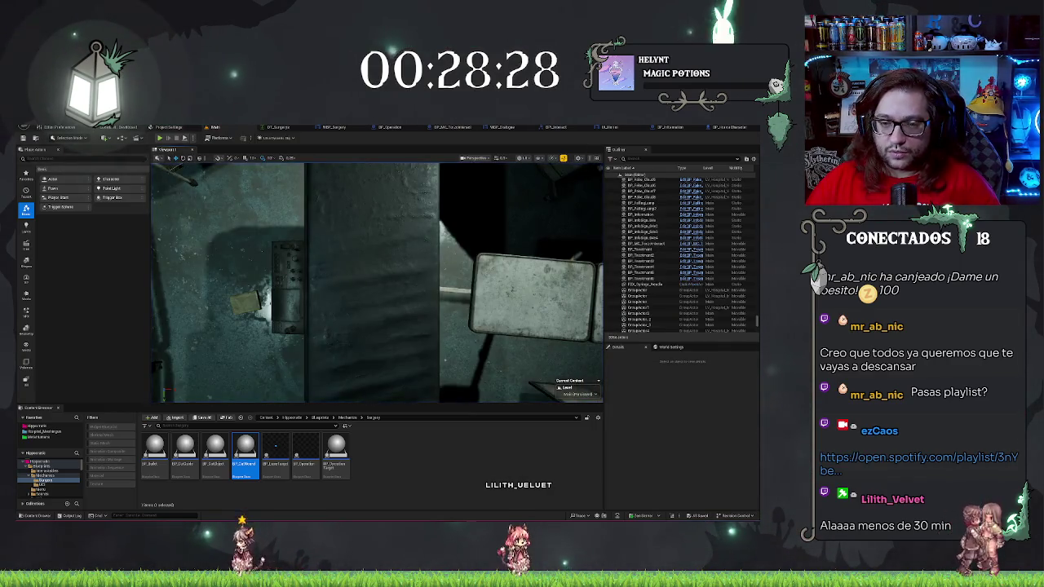
Run another Play In Editor test, then bring up the BP_Operation blueprint
{"action": "key", "text": "alt+p"}
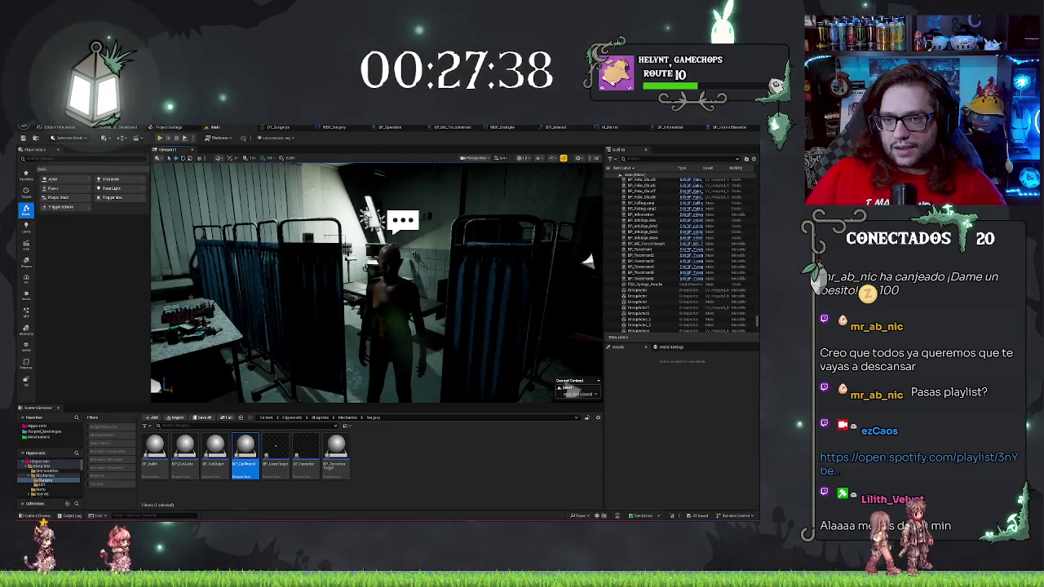
{"action": "left_click", "coordinate": [383, 128]}
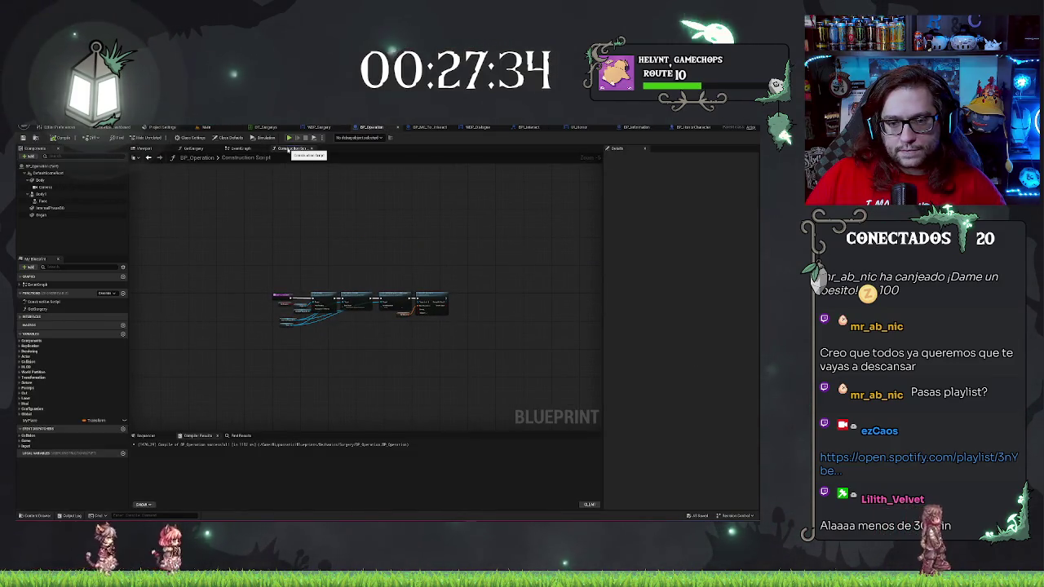
Show BP_Operation's event graph and zoom in on the player reference node
{"action": "left_click", "coordinate": [240, 149]}
{"action": "scroll", "coordinate": [465, 315], "scroll_direction": "down", "scroll_amount": 4}
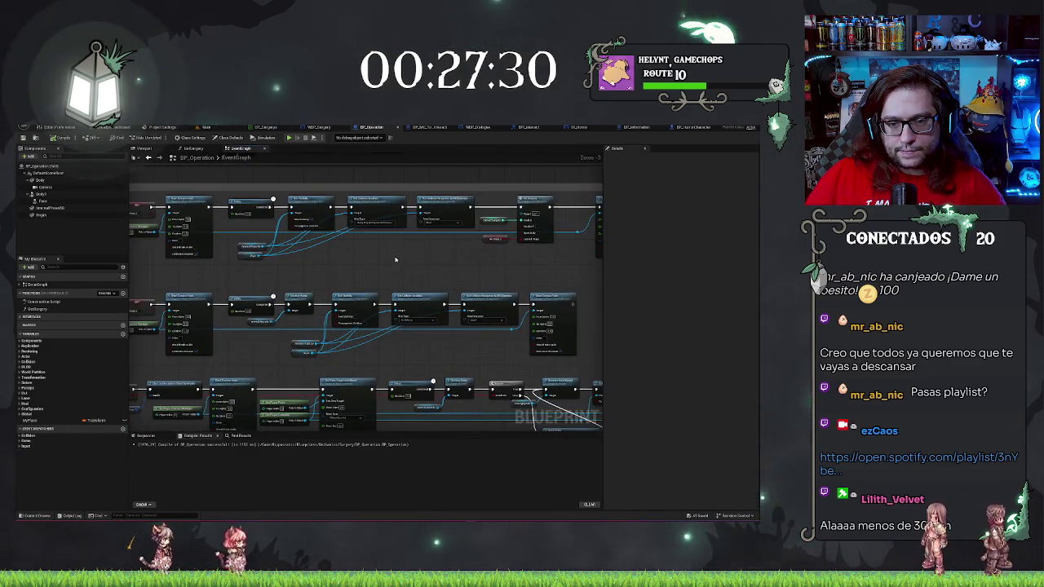
{"action": "scroll", "coordinate": [400, 264], "scroll_direction": "up", "scroll_amount": 4}
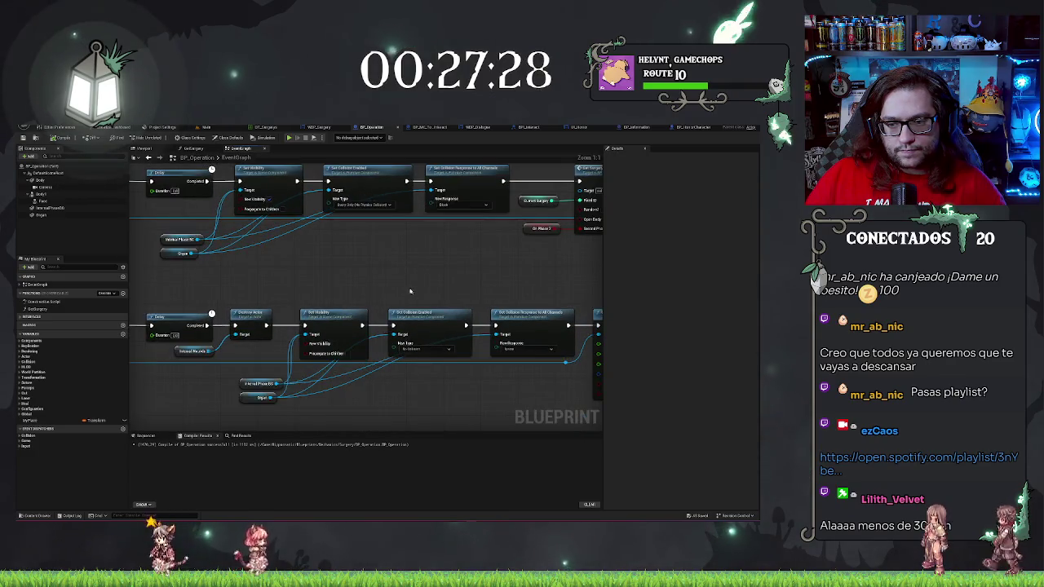
{"action": "scroll", "coordinate": [410, 291], "scroll_direction": "down", "scroll_amount": 2}
{"action": "scroll", "coordinate": [414, 336], "scroll_direction": "up", "scroll_amount": 2}
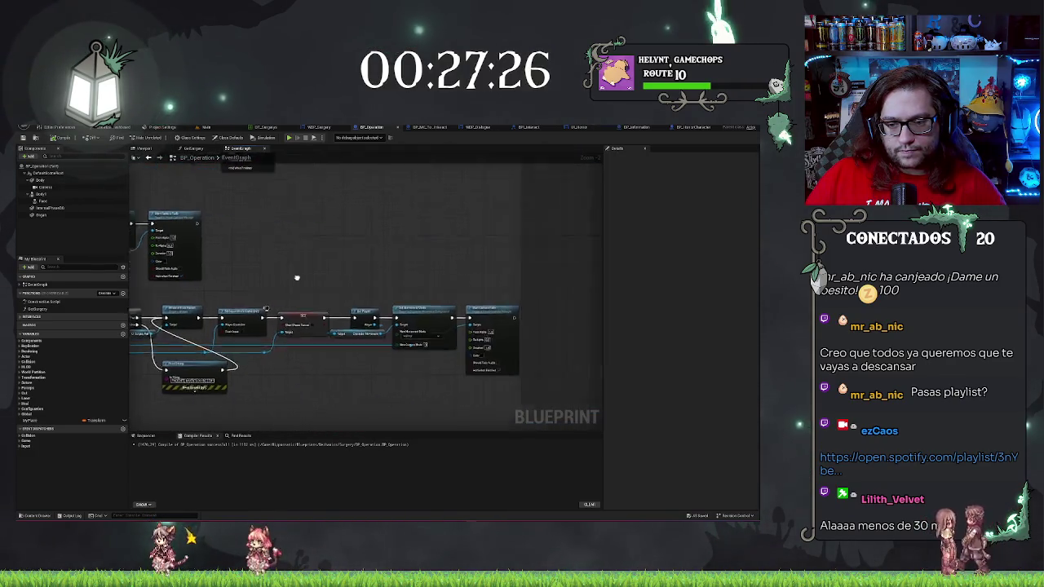
{"action": "scroll", "coordinate": [269, 272], "scroll_direction": "up", "scroll_amount": 1}
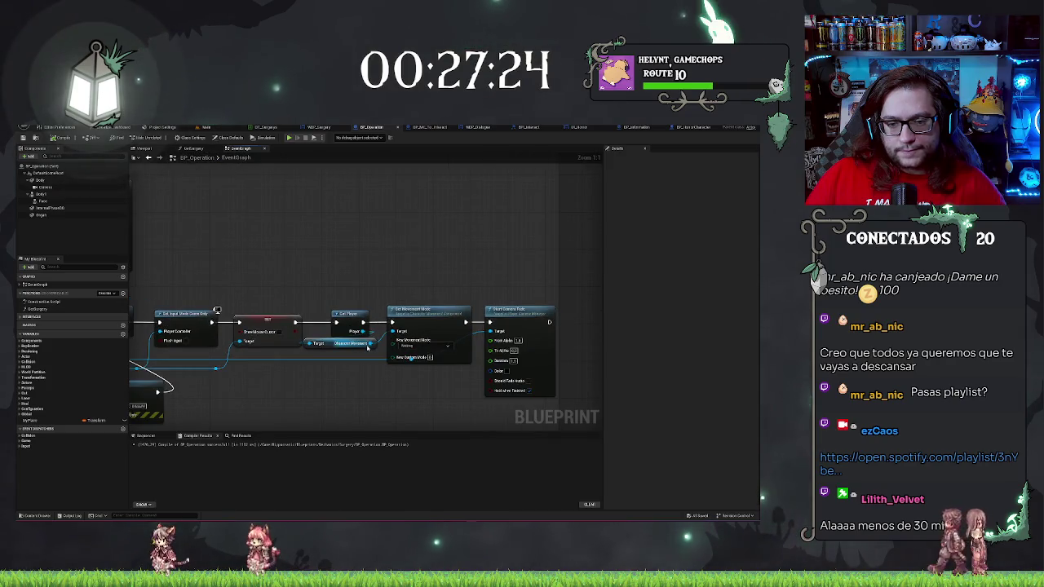
From the player reference, search 'get fo' and add a Get First Person Camera node
{"action": "mouse_move", "coordinate": [363, 331]}
{"action": "left_mouse_down"}
{"action": "mouse_move", "coordinate": [347, 282]}
{"action": "mouse_move", "coordinate": [356, 275]}
{"action": "left_mouse_up"}
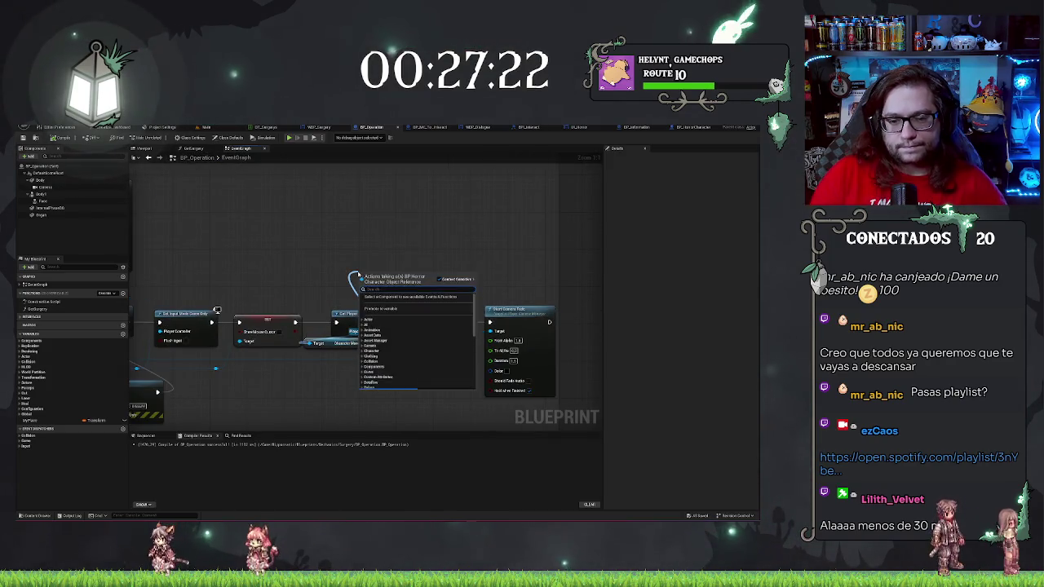
{"action": "type", "text": "camera"}
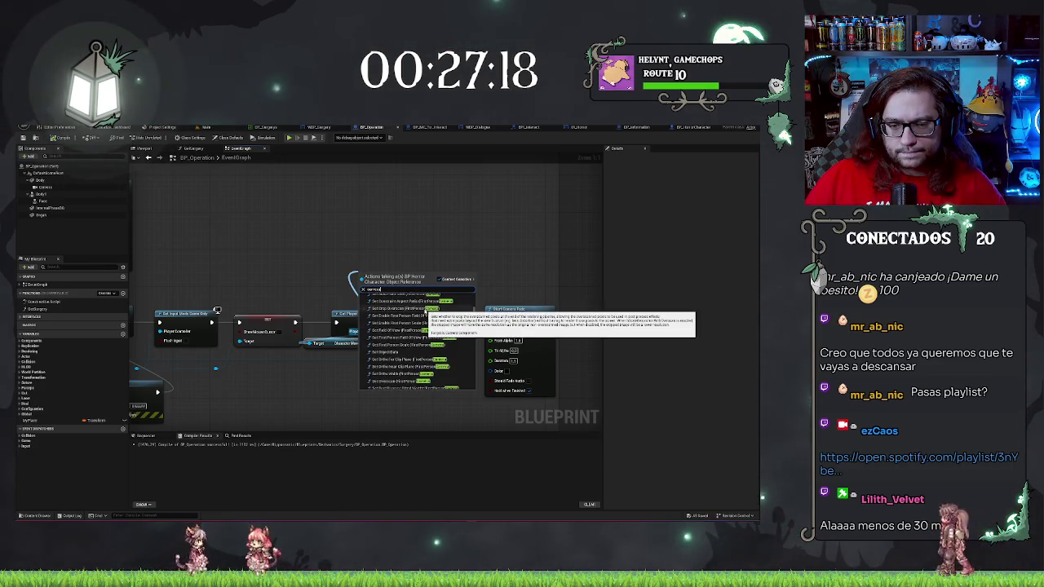
{"action": "scroll", "coordinate": [425, 312], "scroll_direction": "down", "scroll_amount": 5}
{"action": "type", "text": "remove"}
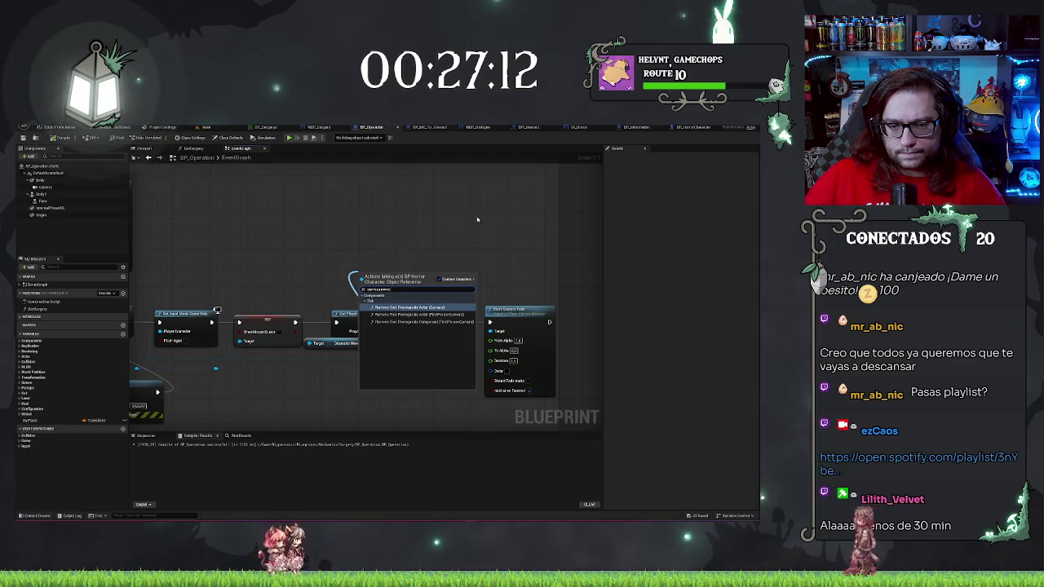
{"action": "key", "text": "BackSpace"}
{"action": "key", "text": "BackSpace"}
{"action": "key", "text": "BackSpace"}
{"action": "type", "text": "get fo"}
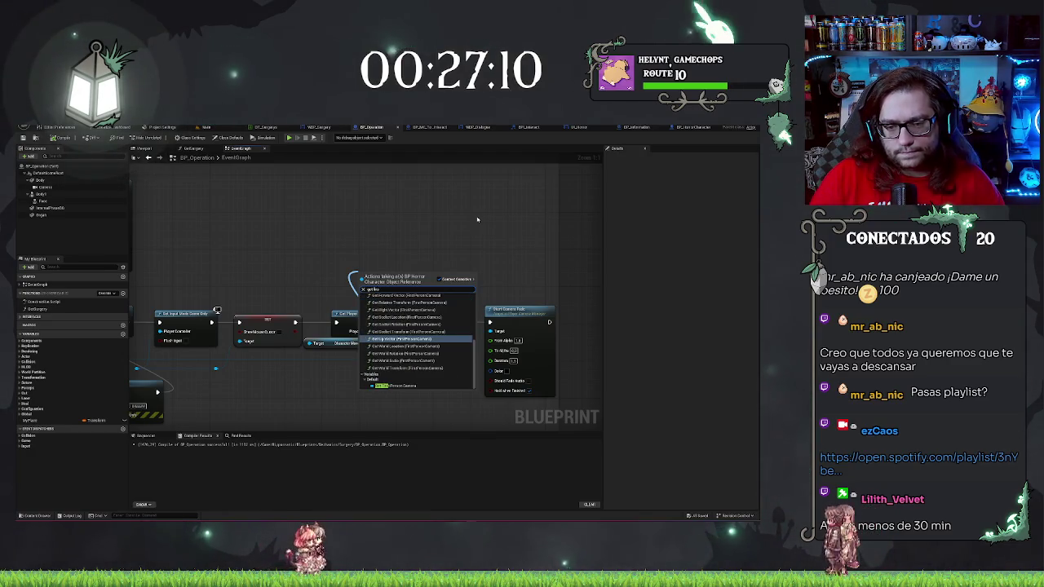
{"action": "left_click", "coordinate": [404, 385]}
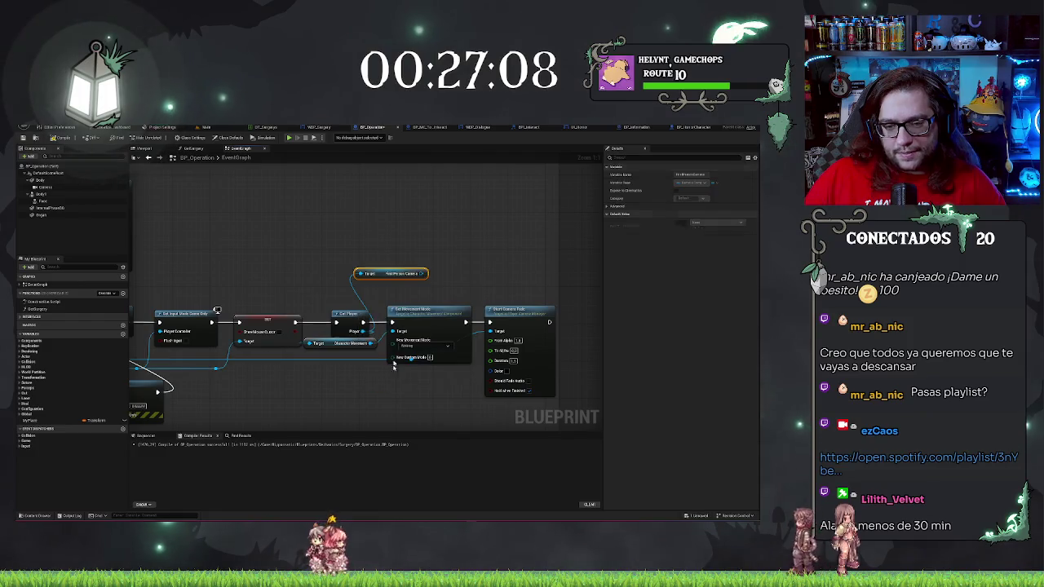
Search the First Person Camera's actions for 'movement', then dismiss the list without adding anything
{"action": "left_click_drag", "start_coordinate": [425, 274], "coordinate": [438, 257]}
{"action": "type", "text": "movement"}
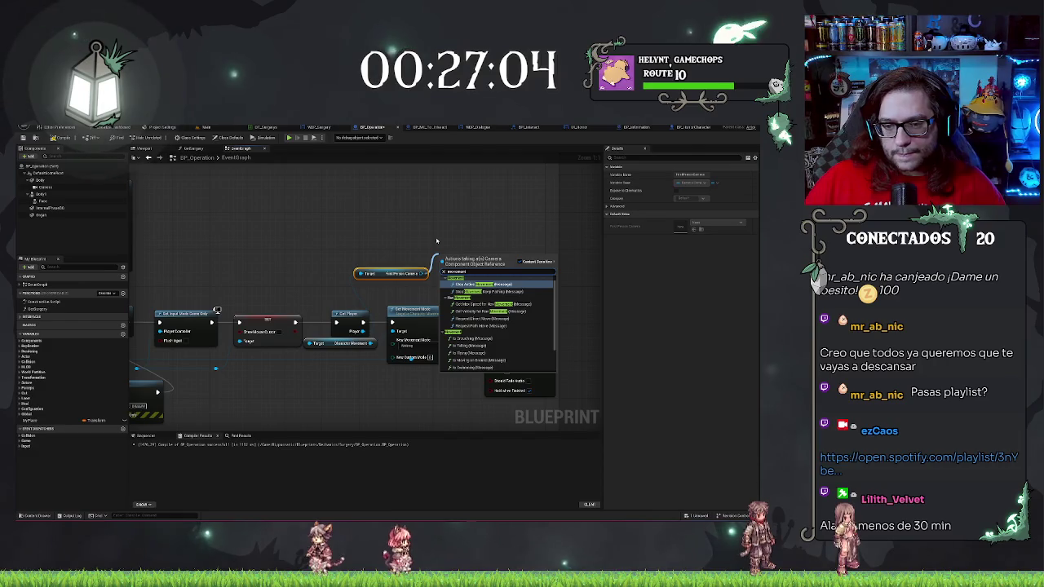
{"action": "scroll", "coordinate": [518, 313], "scroll_direction": "down", "scroll_amount": 2}
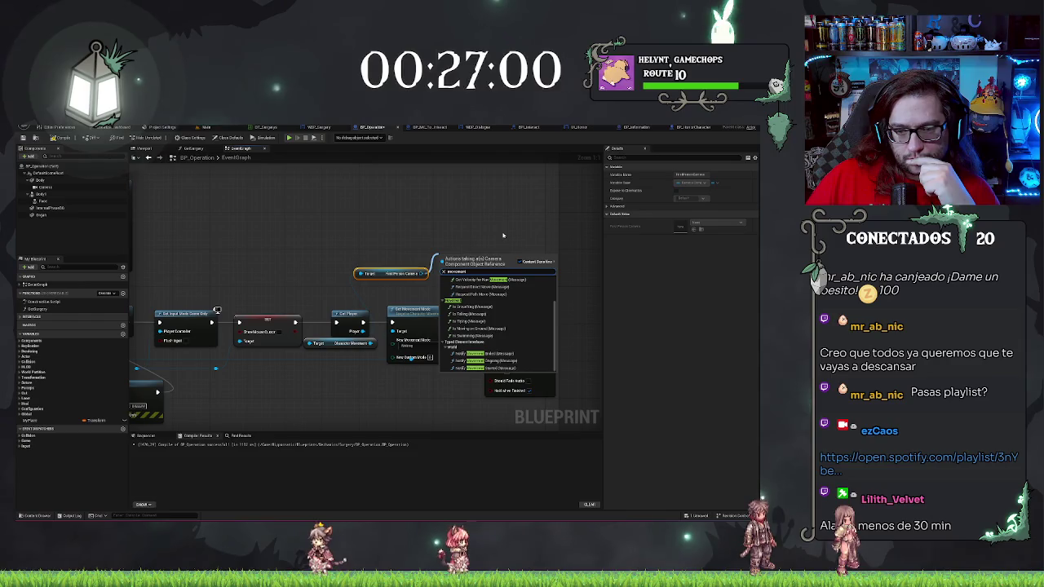
{"action": "left_click", "coordinate": [263, 303]}
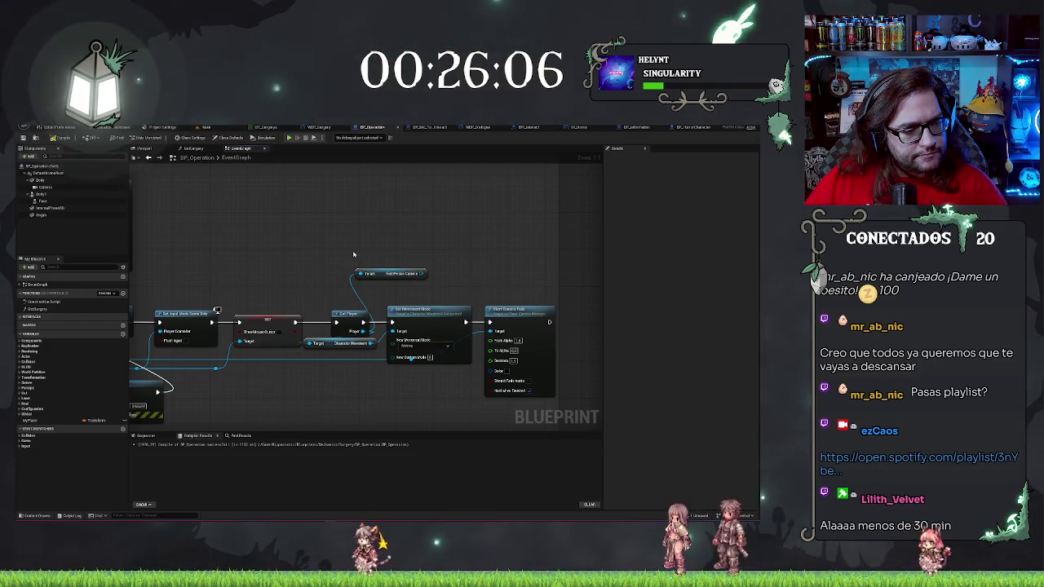
Find the Set Visibility node for the Organ and Interact Phase components and box-select its group
{"action": "left_click_drag", "start_coordinate": [354, 254], "coordinate": [378, 248]}
{"action": "mouse_move", "coordinate": [318, 274]}
{"action": "left_mouse_down"}
{"action": "mouse_move", "coordinate": [576, 273]}
{"action": "mouse_move", "coordinate": [160, 315]}
{"action": "left_mouse_up"}
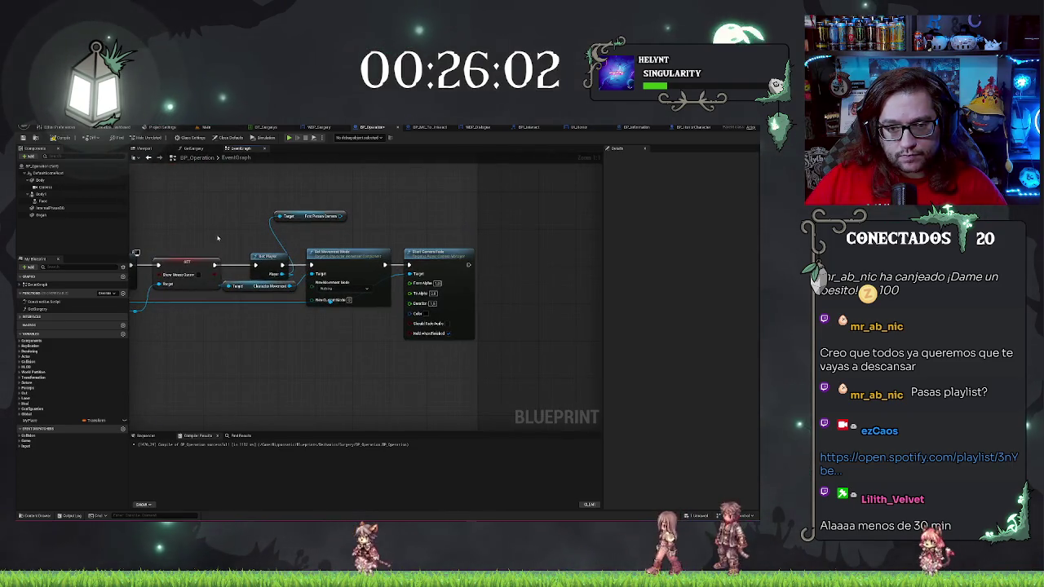
{"action": "scroll", "coordinate": [429, 261], "scroll_direction": "down", "scroll_amount": 5}
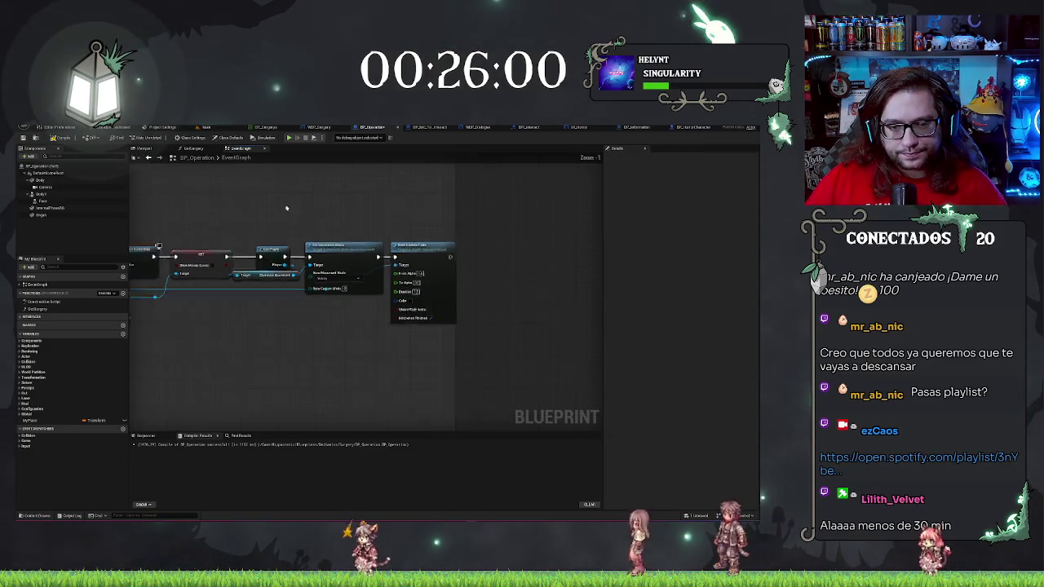
{"action": "scroll", "coordinate": [430, 260], "scroll_direction": "down", "scroll_amount": 5}
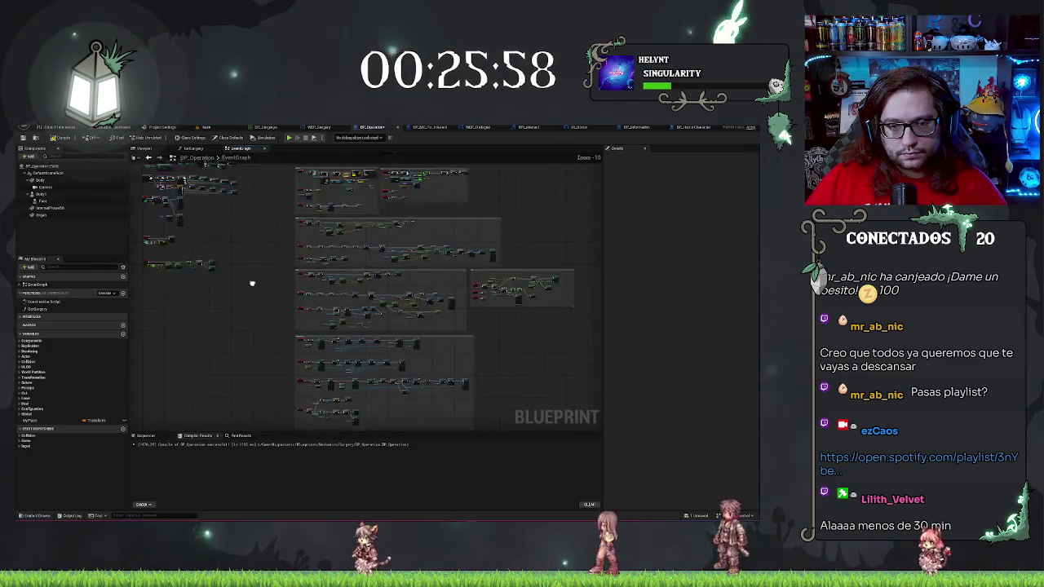
{"action": "scroll", "coordinate": [377, 236], "scroll_direction": "up", "scroll_amount": 10}
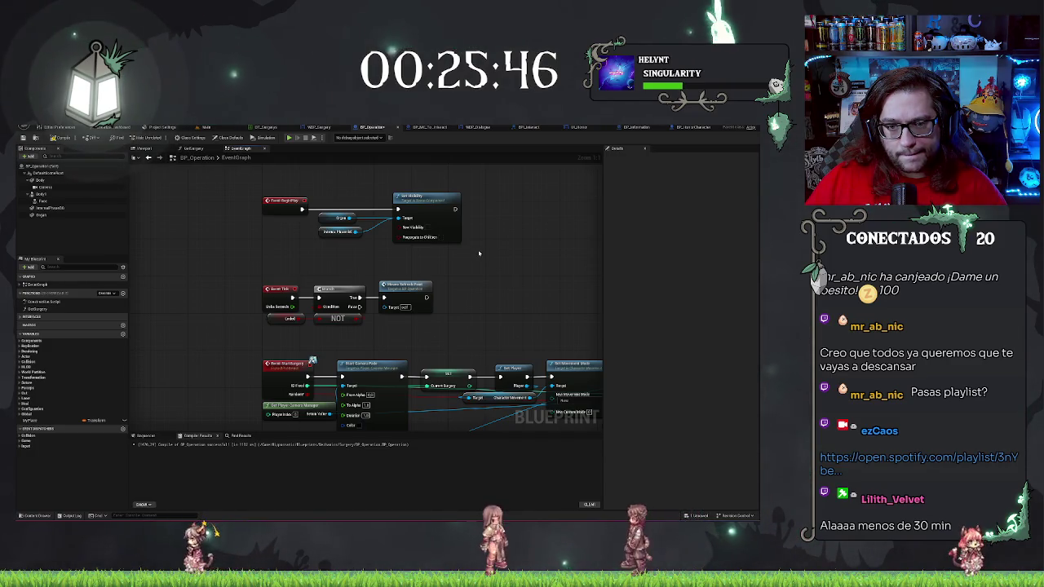
{"action": "left_click_drag", "start_coordinate": [334, 193], "coordinate": [420, 229]}
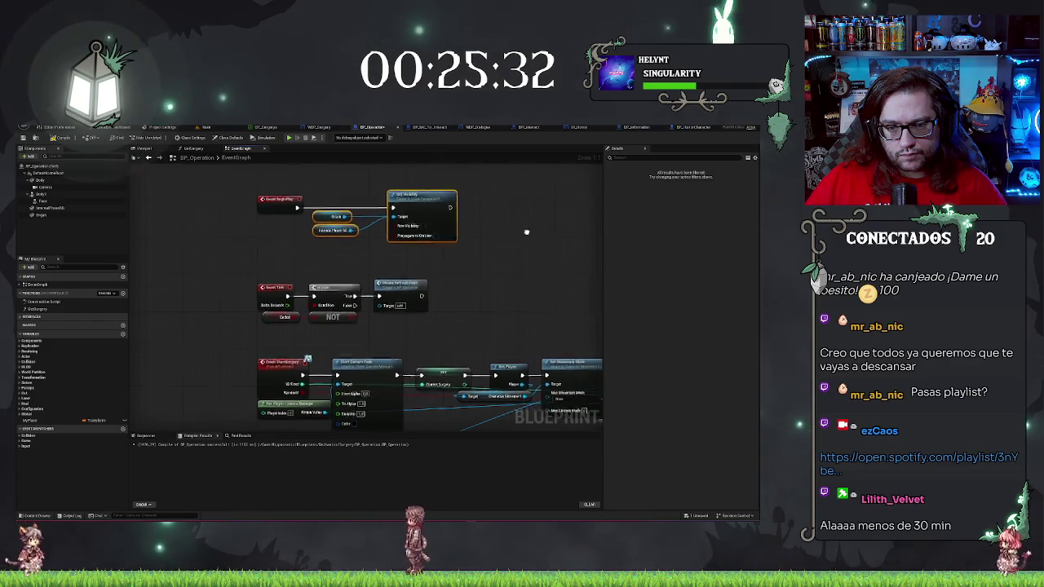
{"action": "left_click_drag", "start_coordinate": [526, 233], "coordinate": [501, 251]}
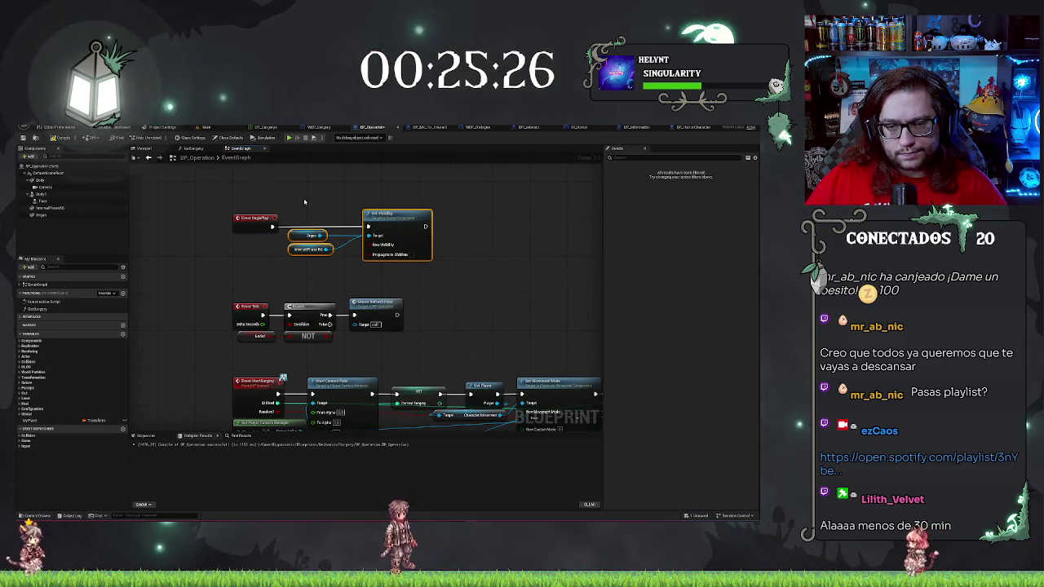
{"action": "left_click_drag", "start_coordinate": [294, 195], "coordinate": [447, 285]}
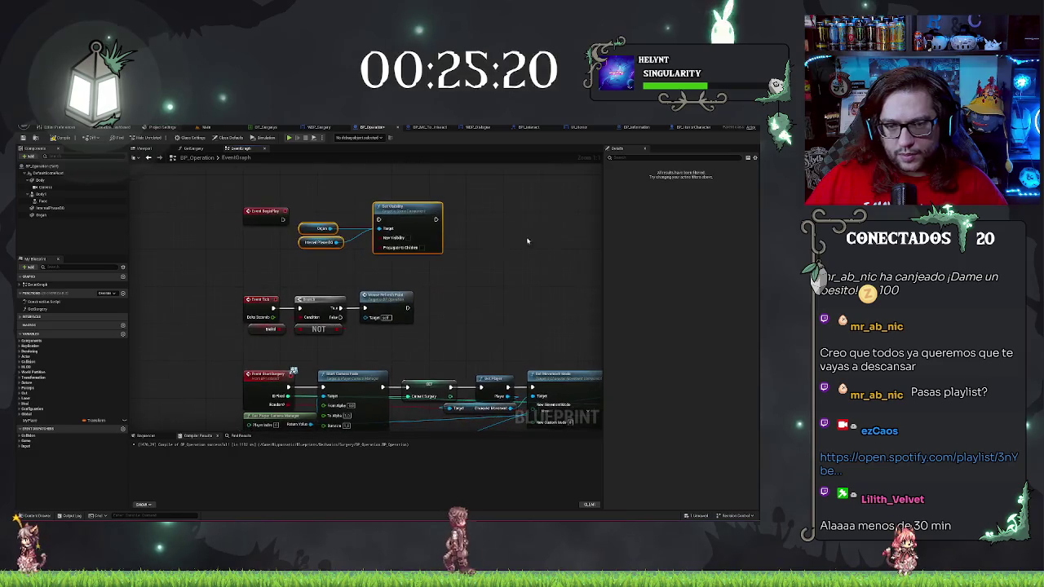
Add a Set Ignore Look Input node from Get Player Controller's Return Value beside the StartSurgery chain
{"action": "left_click_drag", "start_coordinate": [310, 285], "coordinate": [442, 207]}
{"action": "left_click_drag", "start_coordinate": [419, 303], "coordinate": [411, 227]}
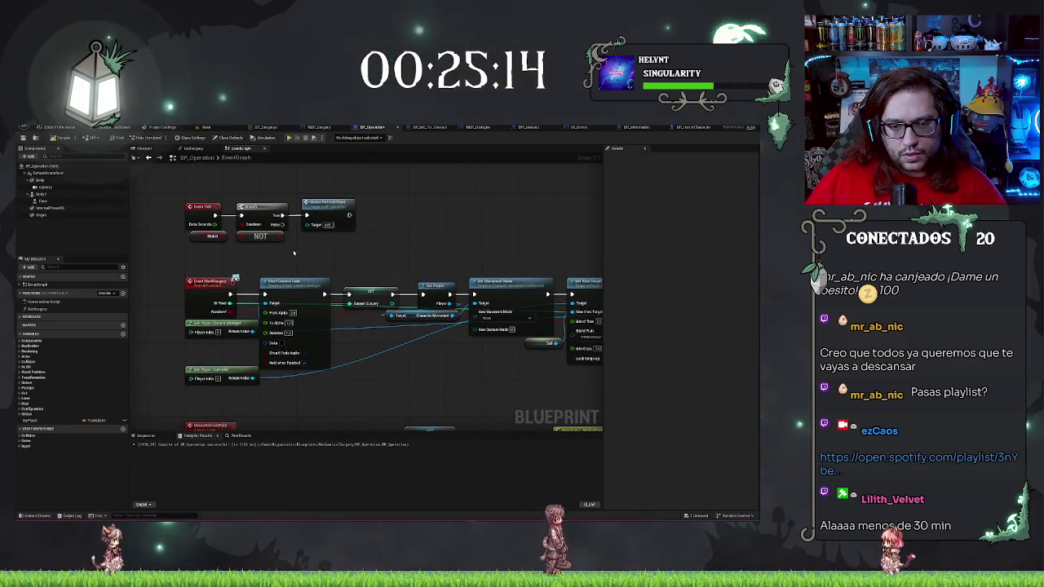
{"action": "left_click_drag", "start_coordinate": [232, 278], "coordinate": [260, 283]}
{"action": "mouse_move", "coordinate": [279, 384]}
{"action": "left_mouse_down"}
{"action": "mouse_move", "coordinate": [349, 395]}
{"action": "mouse_move", "coordinate": [339, 392]}
{"action": "left_mouse_up"}
{"action": "type", "text": "set input"}
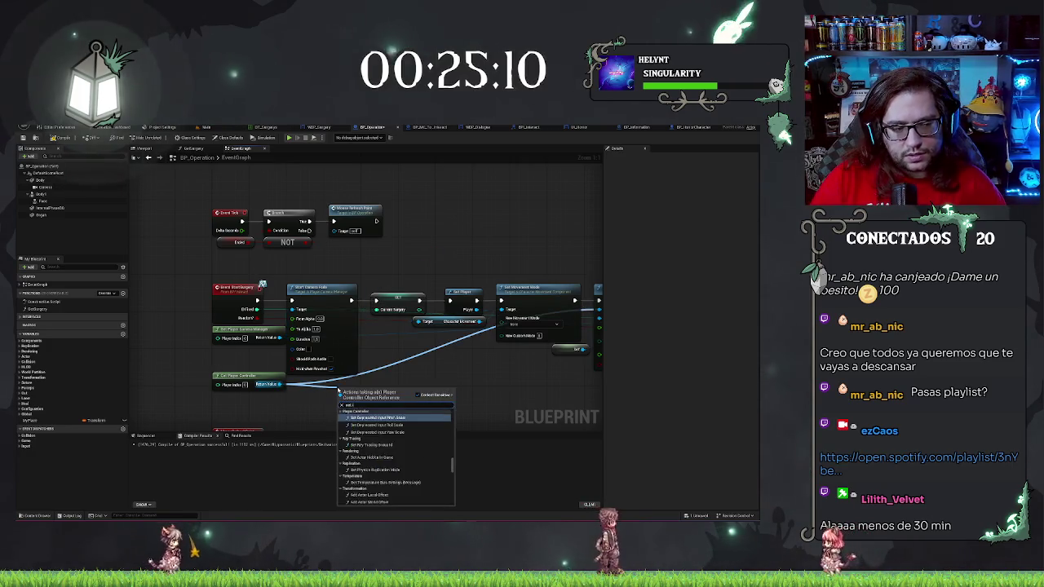
{"action": "key", "text": "BackSpace"}
{"action": "key", "text": "BackSpace"}
{"action": "key", "text": "BackSpace"}
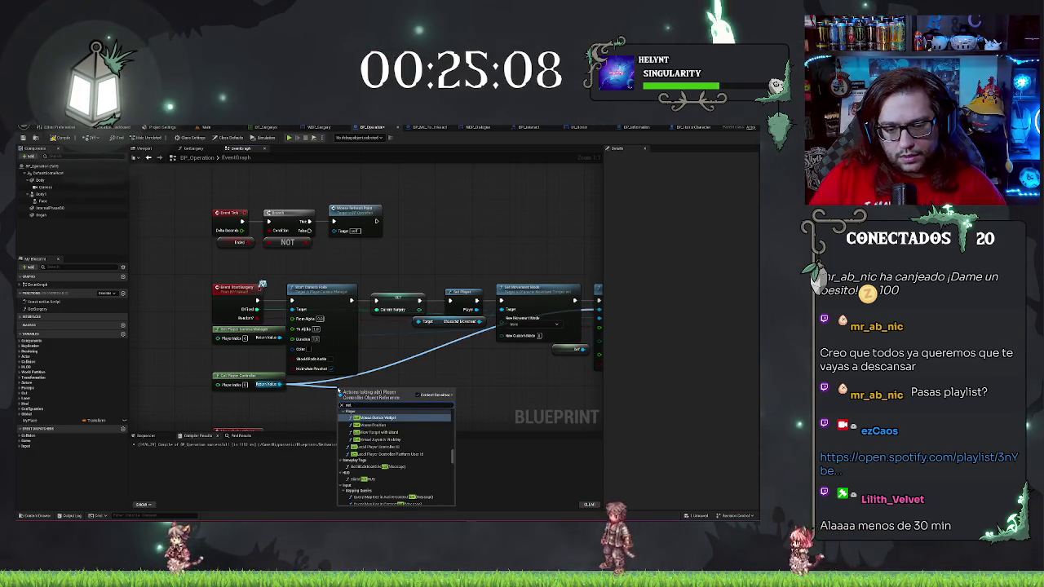
{"action": "type", "text": "input"}
{"action": "key", "text": "Up"}
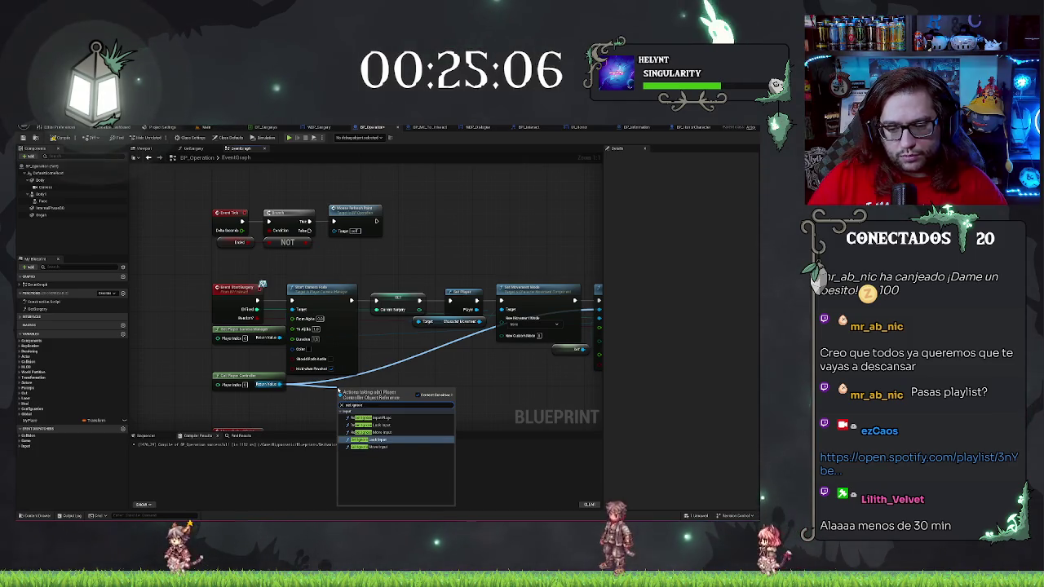
{"action": "key", "text": "Return"}
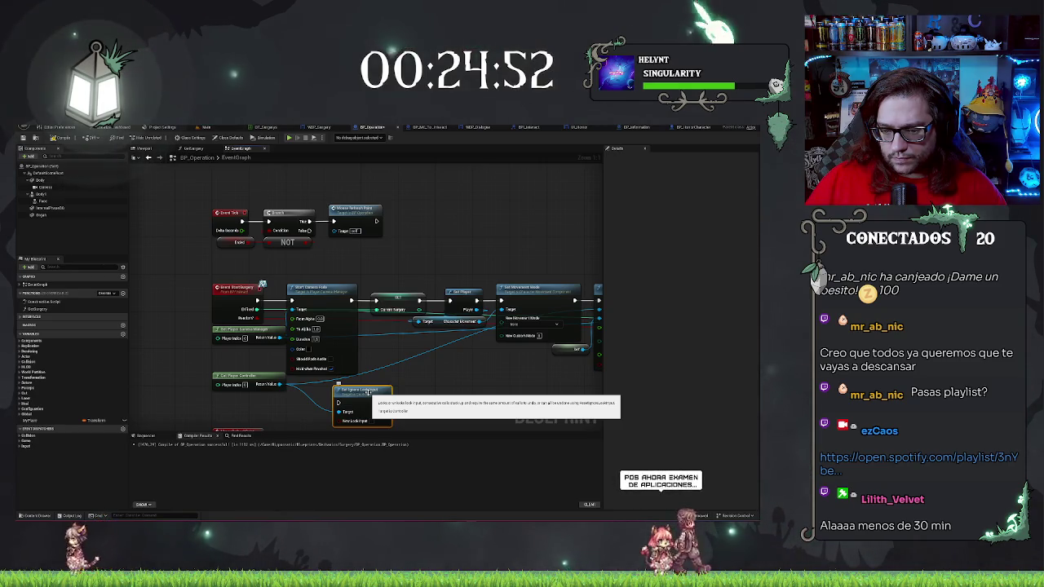
{"action": "left_click_drag", "start_coordinate": [367, 393], "coordinate": [405, 367]}
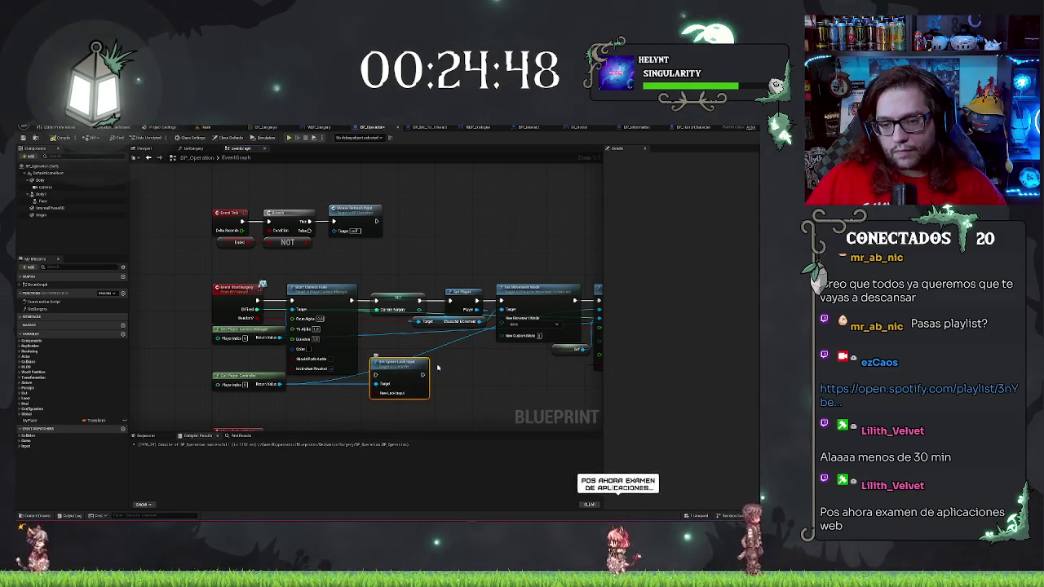
{"action": "left_click", "coordinate": [337, 401]}
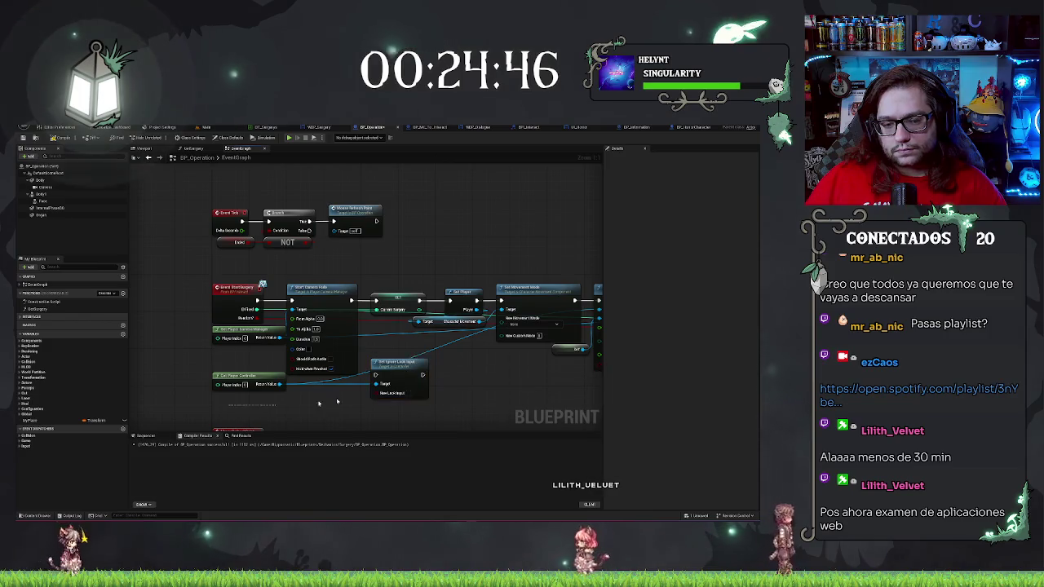
{"action": "scroll", "coordinate": [337, 401], "scroll_direction": "down", "scroll_amount": 7}
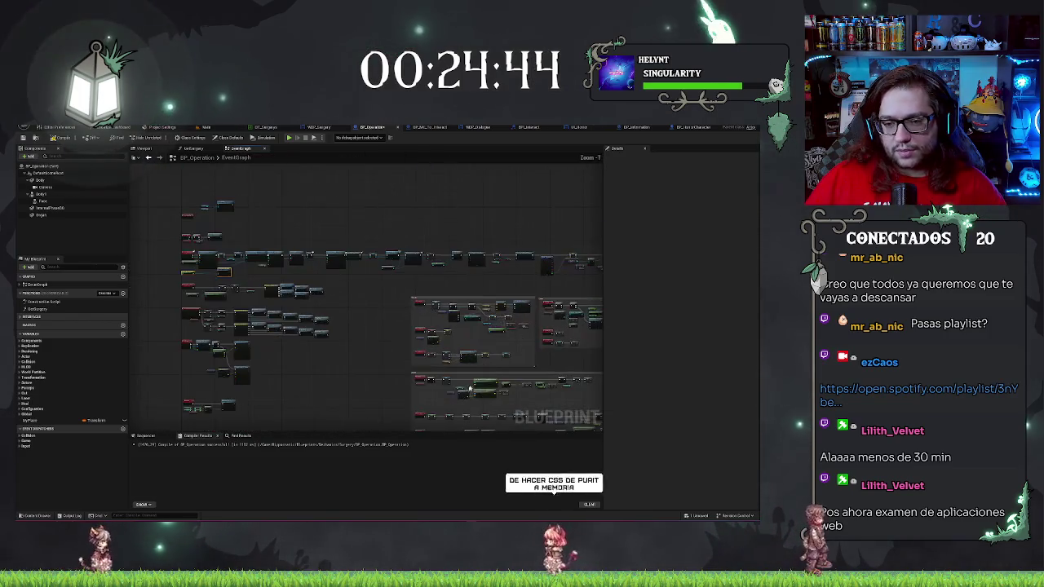
Make room between Set Movement Mode and Start Camera Fade in the later chain
{"action": "scroll", "coordinate": [469, 389], "scroll_direction": "up", "scroll_amount": 5}
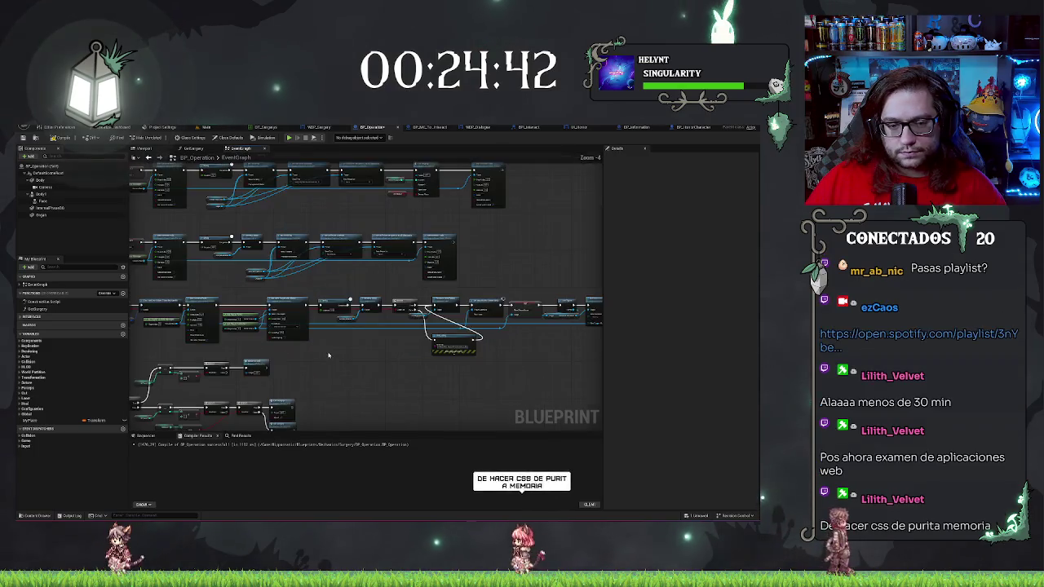
{"action": "scroll", "coordinate": [329, 355], "scroll_direction": "up", "scroll_amount": 4}
{"action": "mouse_move", "coordinate": [324, 332]}
{"action": "left_mouse_down"}
{"action": "mouse_move", "coordinate": [538, 283]}
{"action": "mouse_move", "coordinate": [343, 278]}
{"action": "mouse_move", "coordinate": [446, 259]}
{"action": "left_mouse_up"}
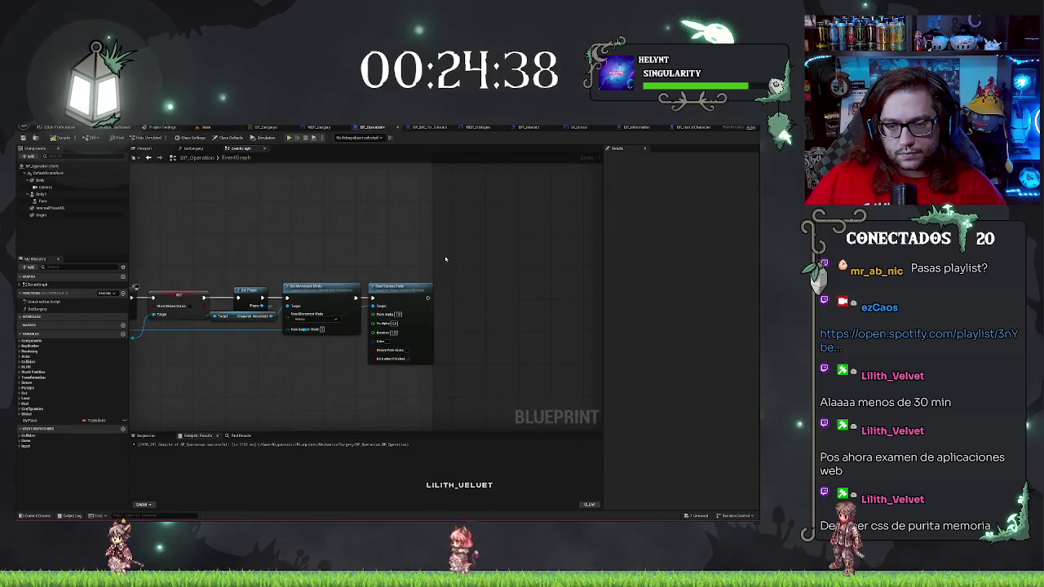
{"action": "left_click_drag", "start_coordinate": [508, 234], "coordinate": [299, 275]}
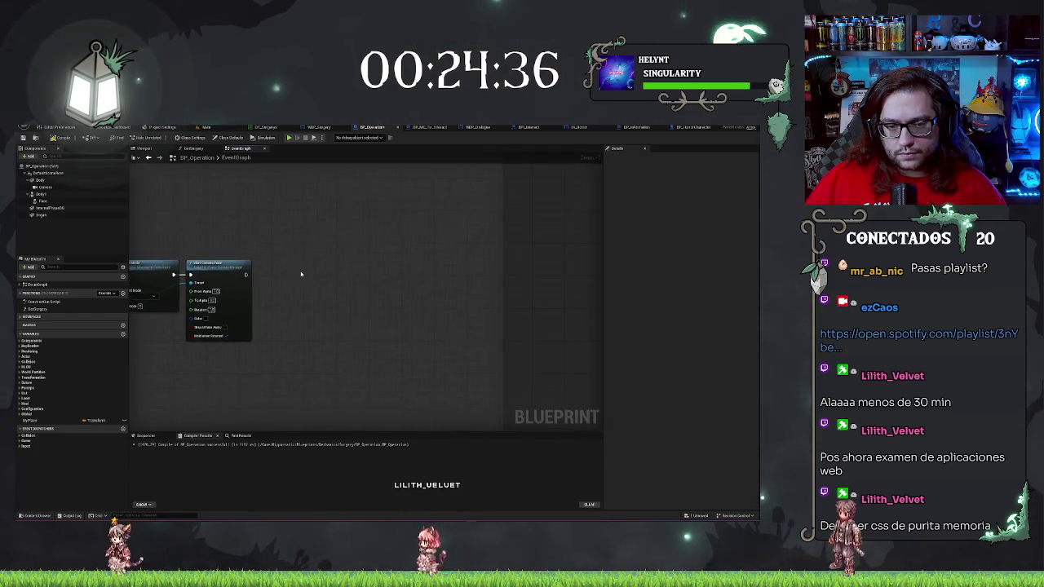
{"action": "scroll", "coordinate": [325, 288], "scroll_direction": "down", "scroll_amount": 2}
{"action": "scroll", "coordinate": [319, 348], "scroll_direction": "up", "scroll_amount": 1}
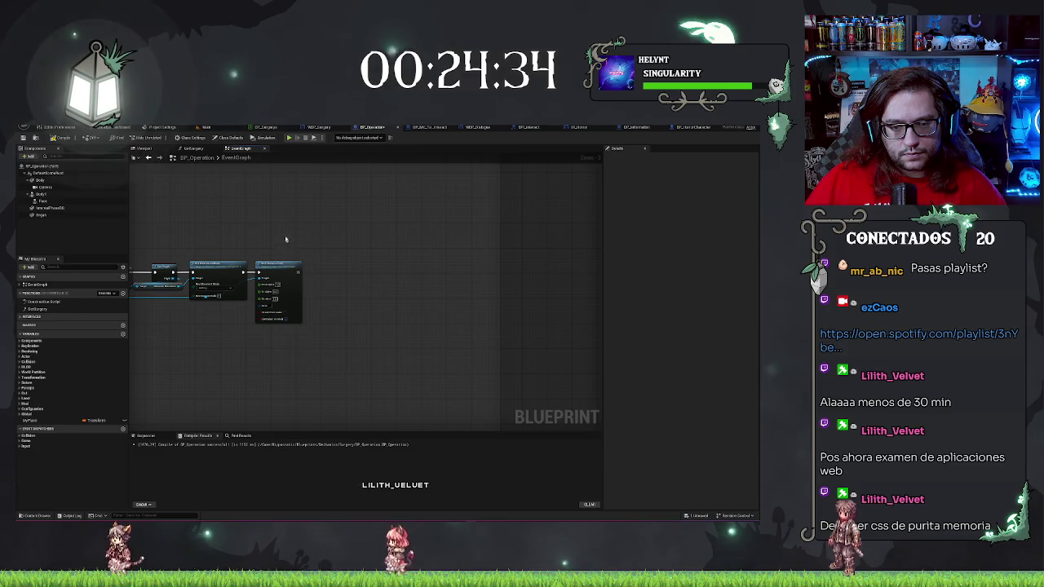
{"action": "left_click_drag", "start_coordinate": [286, 291], "coordinate": [352, 292]}
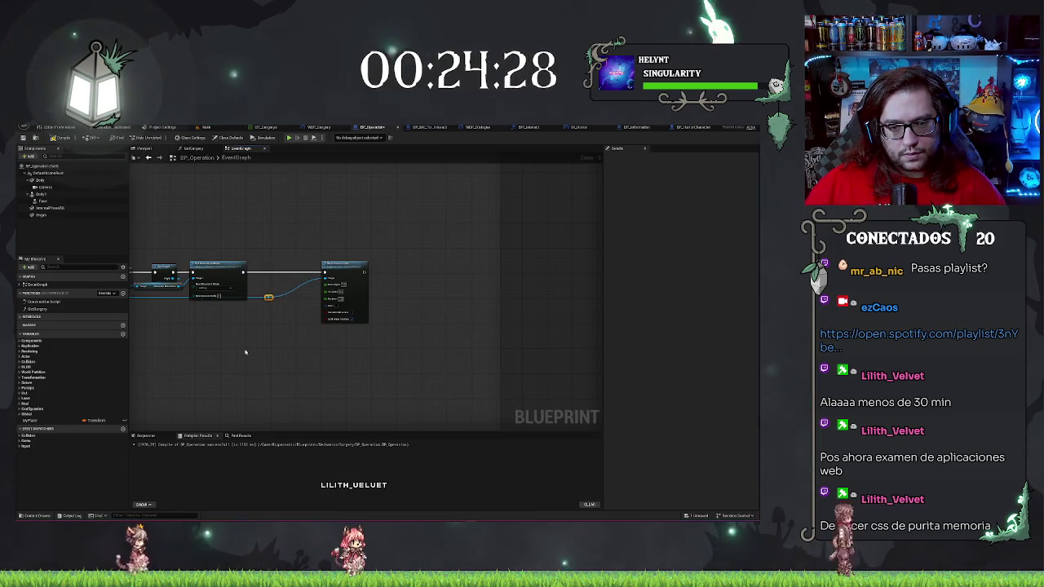
Paste the copied Set Ignore Look Input and Get Player Controller nodes before Start Camera Fade
{"action": "key", "text": "ctrl+v"}
{"action": "mouse_move", "coordinate": [229, 326]}
{"action": "left_mouse_down"}
{"action": "mouse_move", "coordinate": [280, 317]}
{"action": "mouse_move", "coordinate": [283, 267]}
{"action": "mouse_move", "coordinate": [324, 274]}
{"action": "left_mouse_up"}
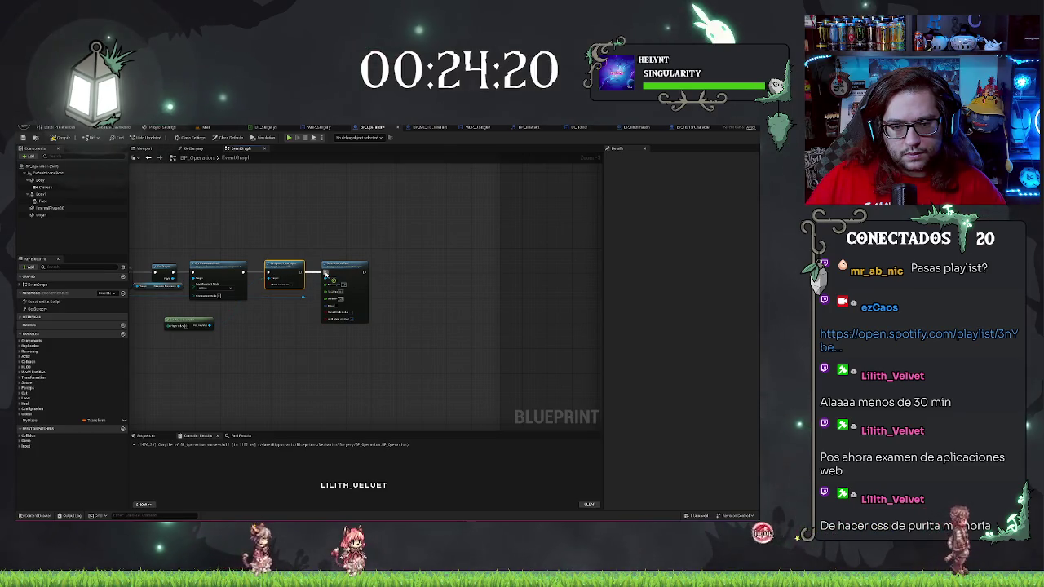
{"action": "scroll", "coordinate": [330, 278], "scroll_direction": "up", "scroll_amount": 3}
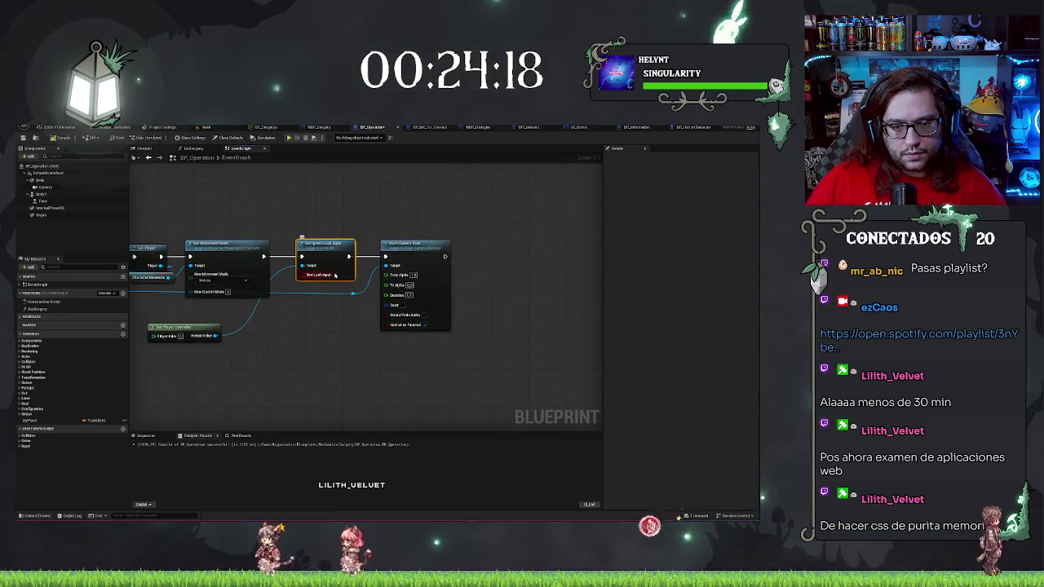
{"action": "left_click_drag", "start_coordinate": [177, 328], "coordinate": [227, 308]}
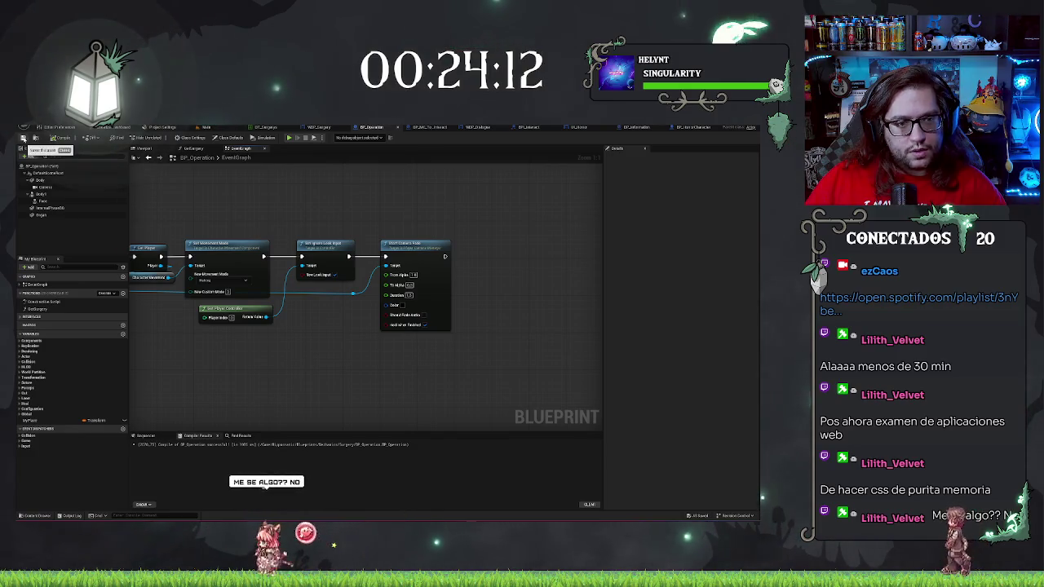
Bring the StartSurgery chain into view and select its top row of nodes
{"action": "scroll", "coordinate": [378, 352], "scroll_direction": "down", "scroll_amount": 8}
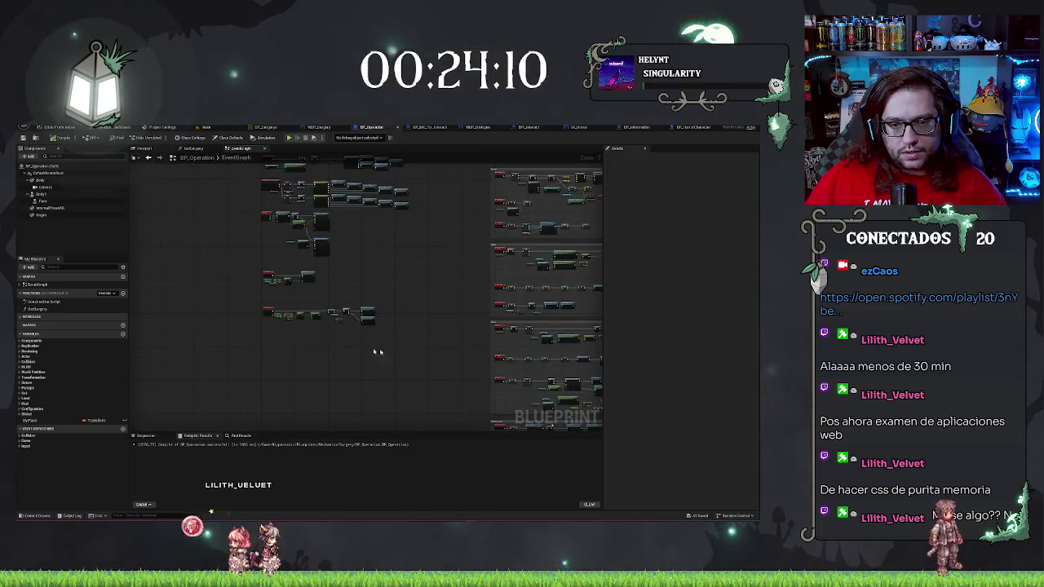
{"action": "scroll", "coordinate": [378, 352], "scroll_direction": "up", "scroll_amount": 6}
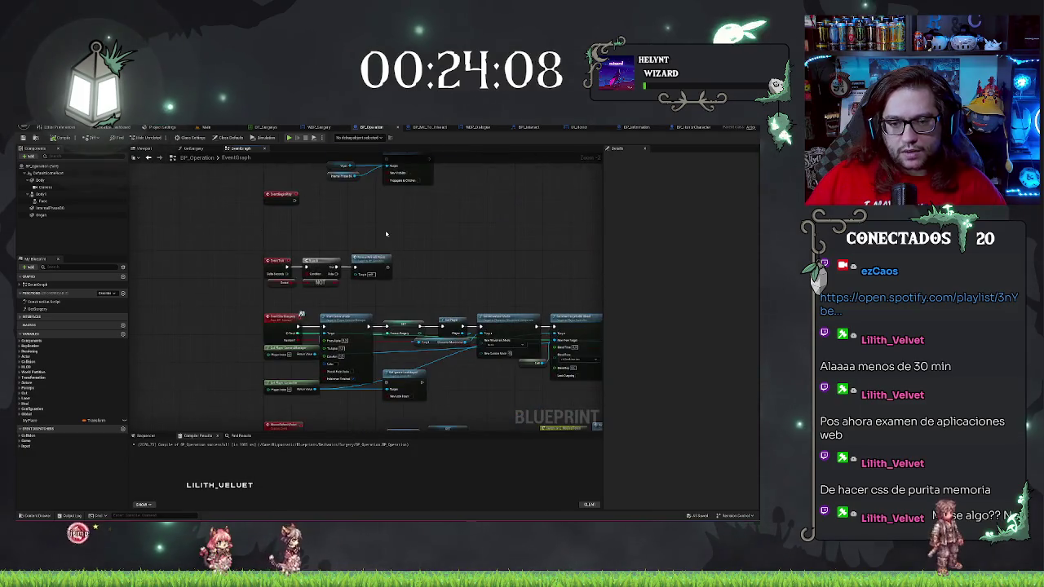
{"action": "scroll", "coordinate": [388, 234], "scroll_direction": "up", "scroll_amount": 2}
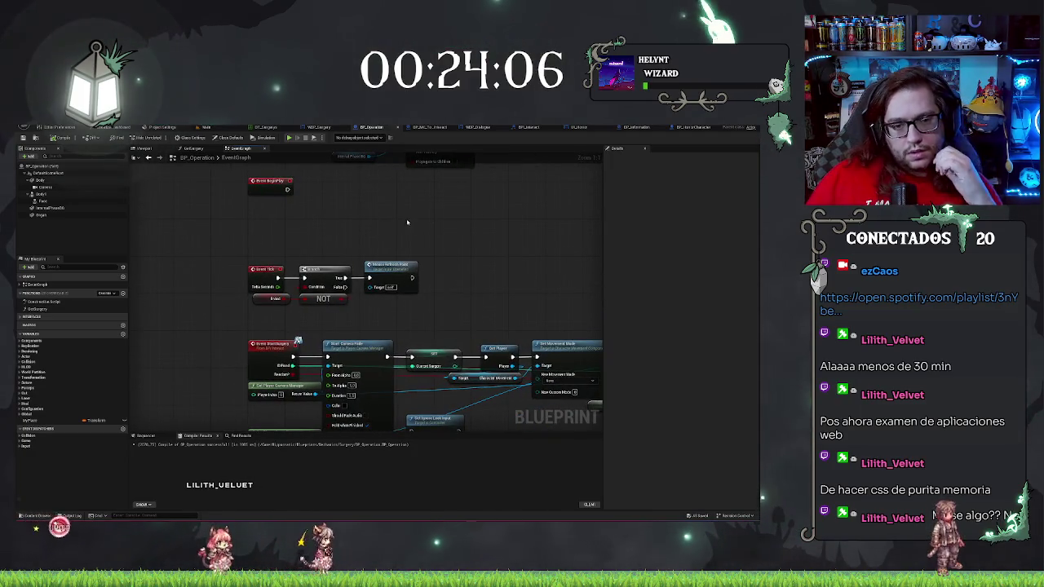
{"action": "left_click_drag", "start_coordinate": [354, 257], "coordinate": [297, 185]}
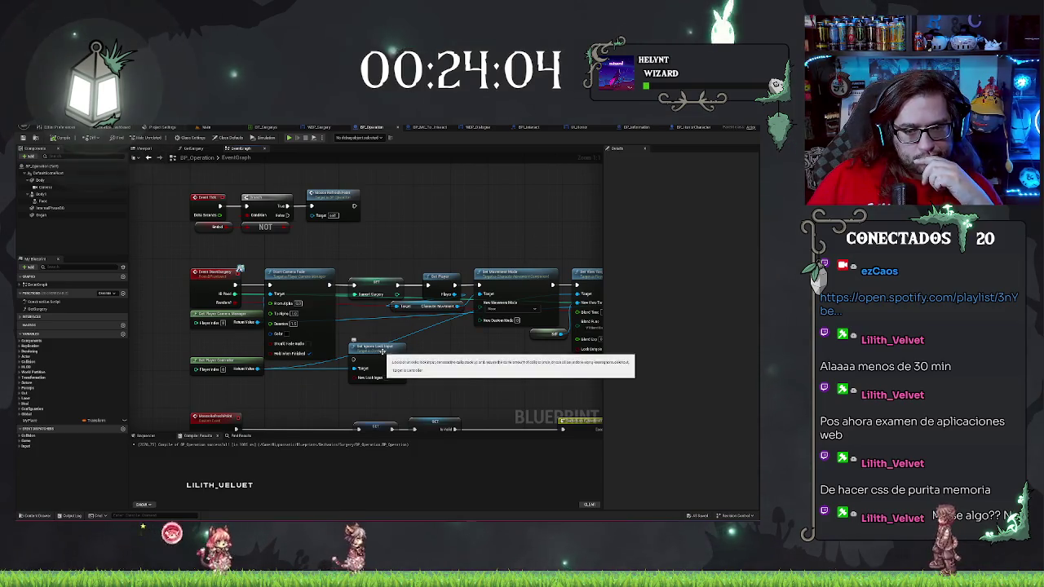
{"action": "scroll", "coordinate": [354, 348], "scroll_direction": "down", "scroll_amount": 7}
{"action": "scroll", "coordinate": [354, 348], "scroll_direction": "up", "scroll_amount": 2}
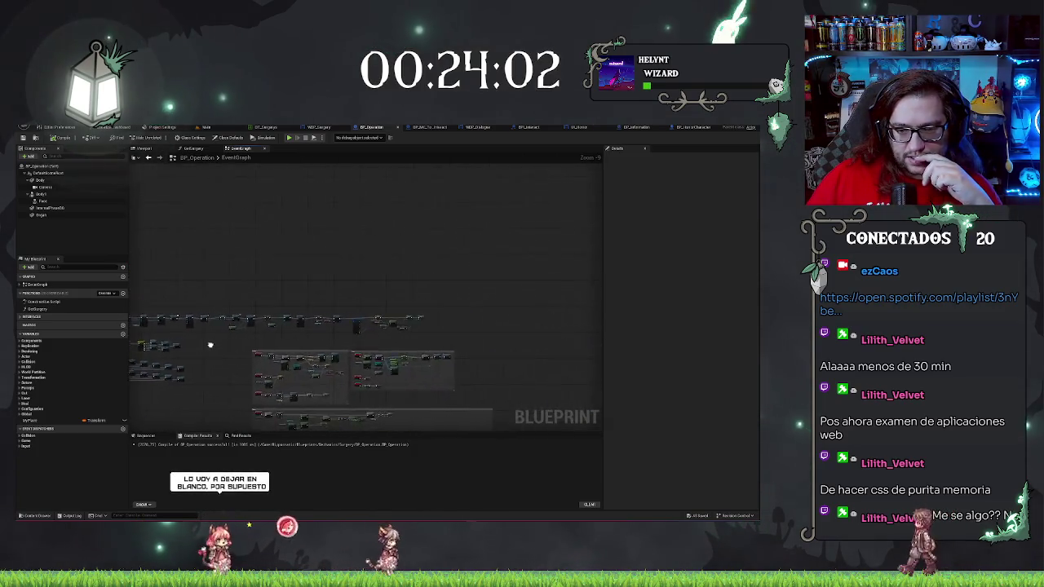
{"action": "left_click_drag", "start_coordinate": [416, 314], "coordinate": [343, 310]}
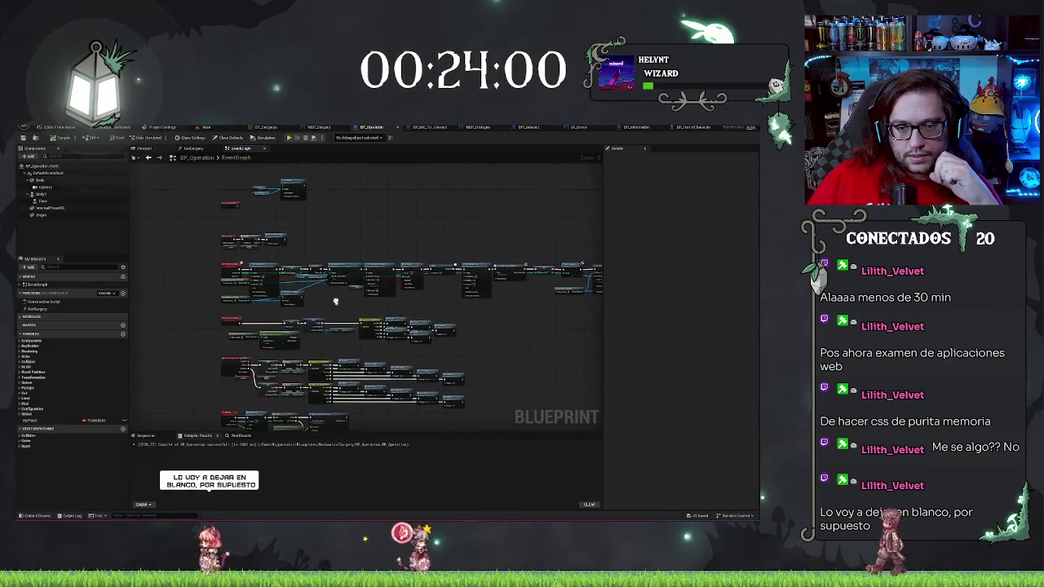
{"action": "scroll", "coordinate": [270, 308], "scroll_direction": "up", "scroll_amount": 4}
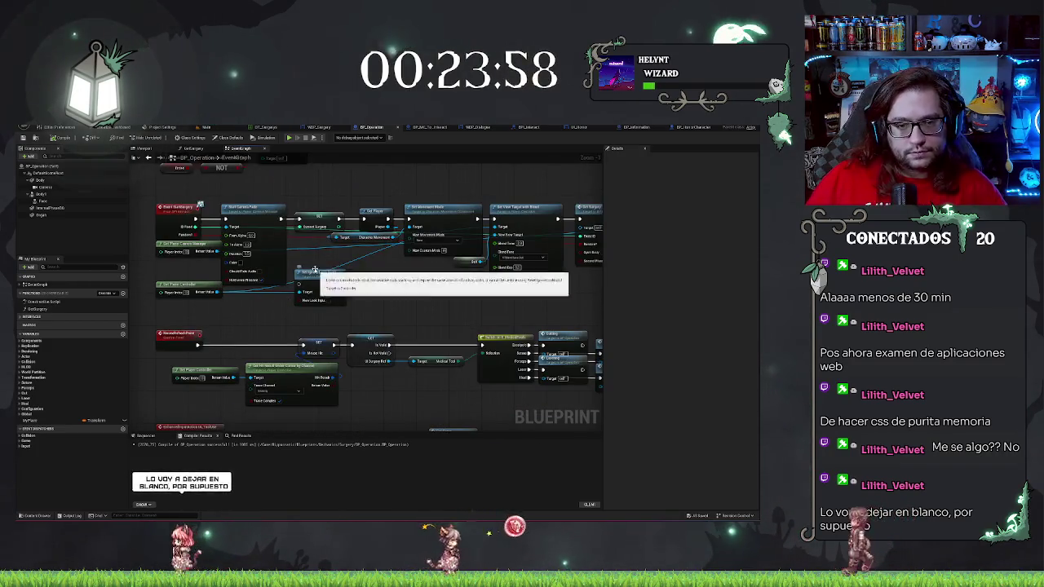
{"action": "left_click_drag", "start_coordinate": [316, 196], "coordinate": [284, 191]}
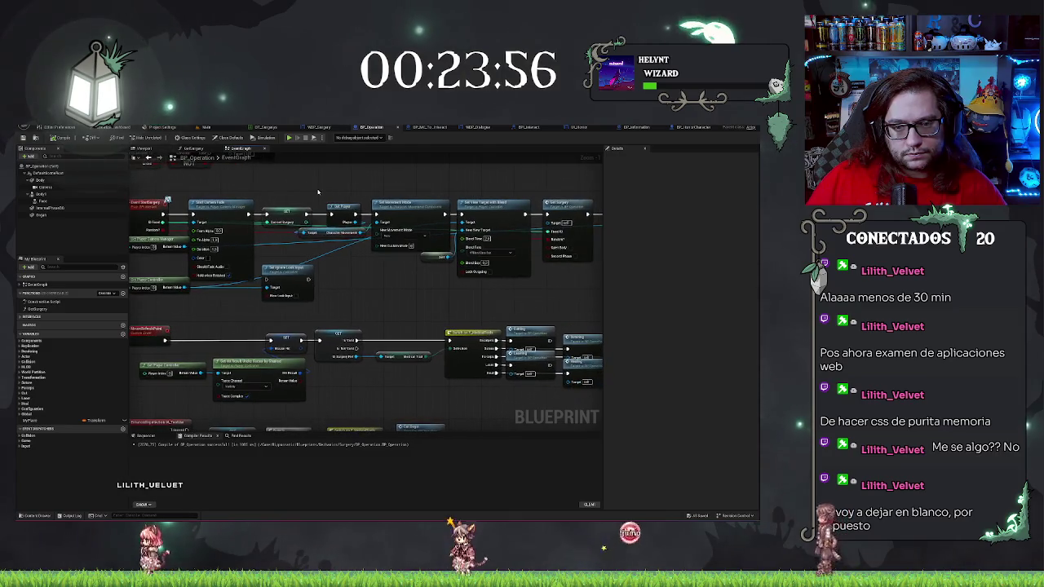
{"action": "scroll", "coordinate": [283, 193], "scroll_direction": "down", "scroll_amount": 4}
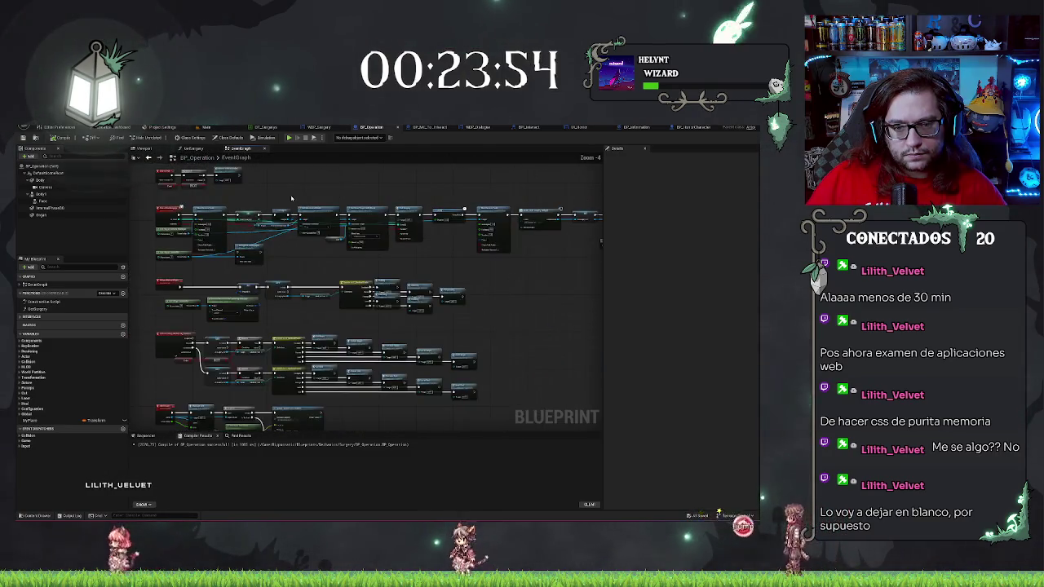
{"action": "left_click_drag", "start_coordinate": [283, 193], "coordinate": [644, 259]}
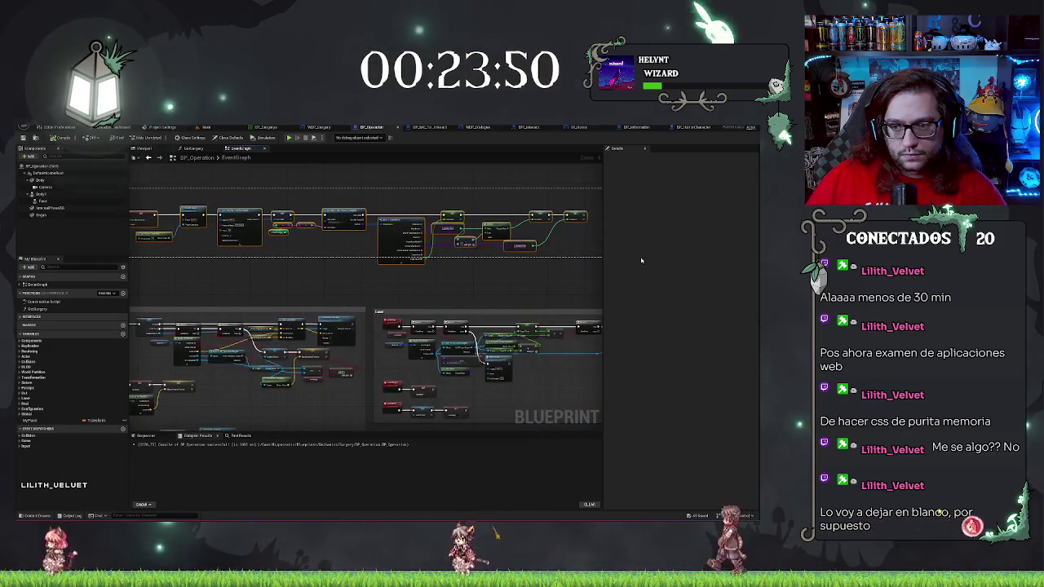
Move Set Ignore Look Input into the chain and route SET Current Surgery's execution into it
{"action": "scroll", "coordinate": [445, 282], "scroll_direction": "down", "scroll_amount": 2}
{"action": "scroll", "coordinate": [445, 282], "scroll_direction": "down", "scroll_amount": 2}
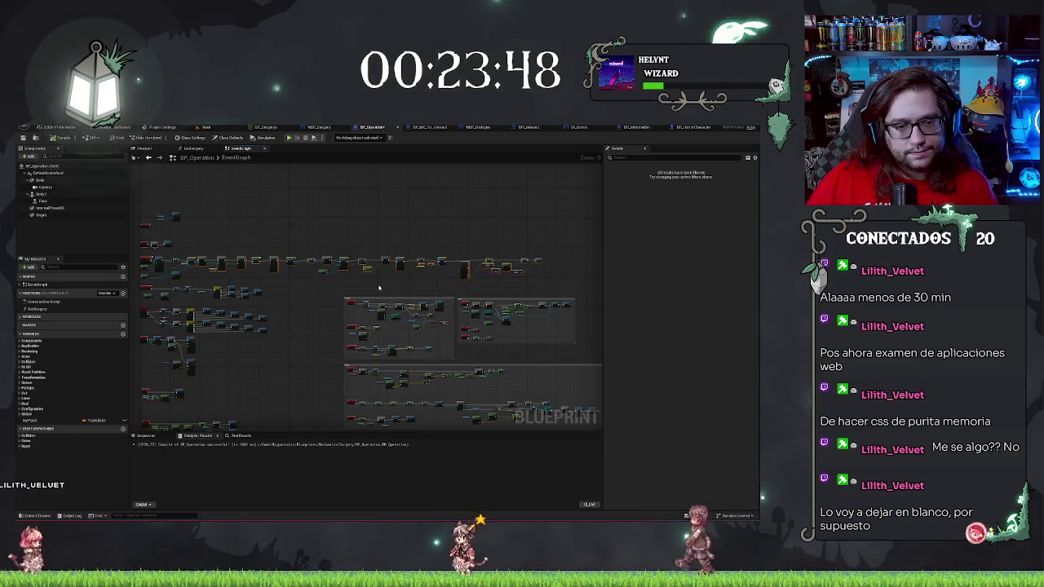
{"action": "scroll", "coordinate": [334, 282], "scroll_direction": "up", "scroll_amount": 4}
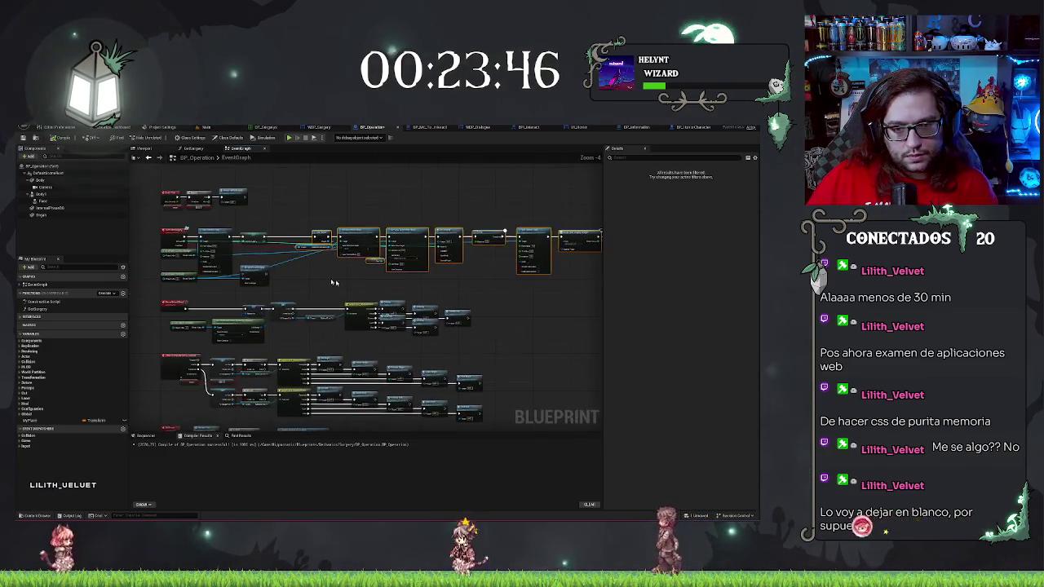
{"action": "scroll", "coordinate": [347, 280], "scroll_direction": "up", "scroll_amount": 2}
{"action": "left_click_drag", "start_coordinate": [289, 277], "coordinate": [359, 204]}
{"action": "mouse_move", "coordinate": [425, 210]}
{"action": "left_mouse_down"}
{"action": "mouse_move", "coordinate": [322, 214]}
{"action": "mouse_move", "coordinate": [331, 210]}
{"action": "left_mouse_up"}
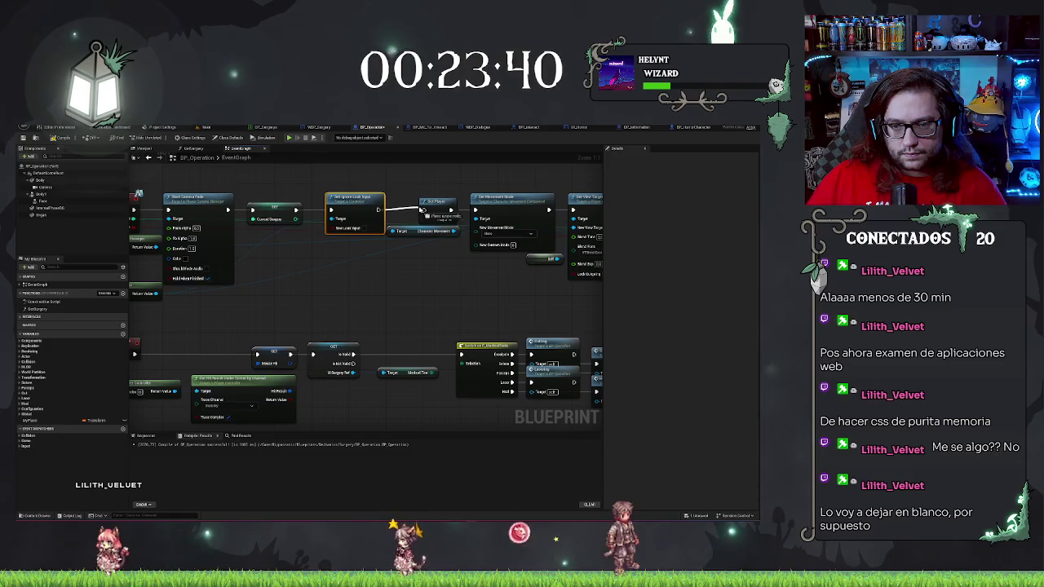
{"action": "left_click_drag", "start_coordinate": [149, 291], "coordinate": [301, 247]}
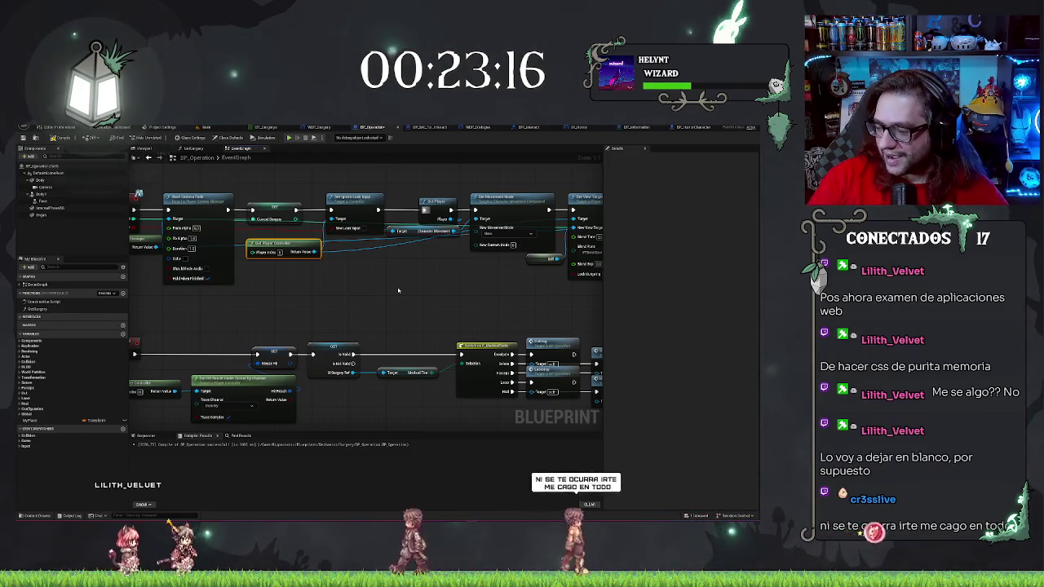
{"action": "left_click", "coordinate": [398, 291]}
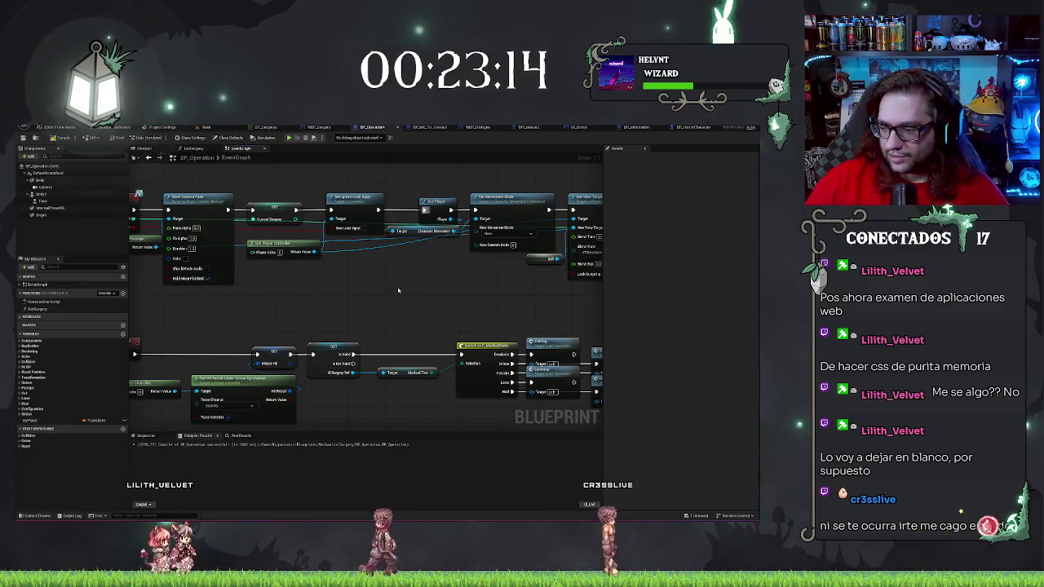
{"action": "left_click_drag", "start_coordinate": [336, 274], "coordinate": [354, 310]}
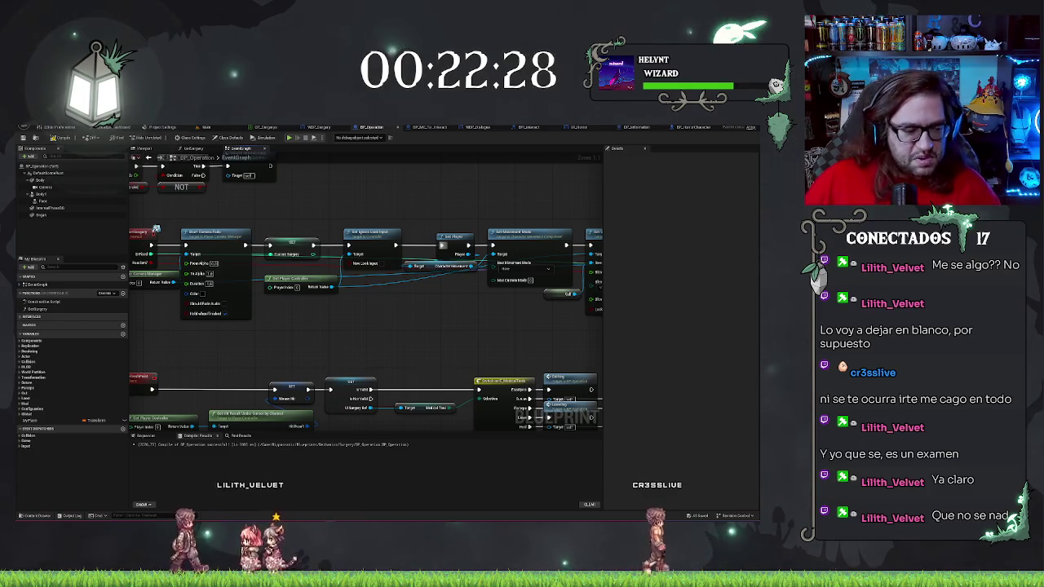
{"action": "scroll", "coordinate": [375, 358], "scroll_direction": "down", "scroll_amount": 3}
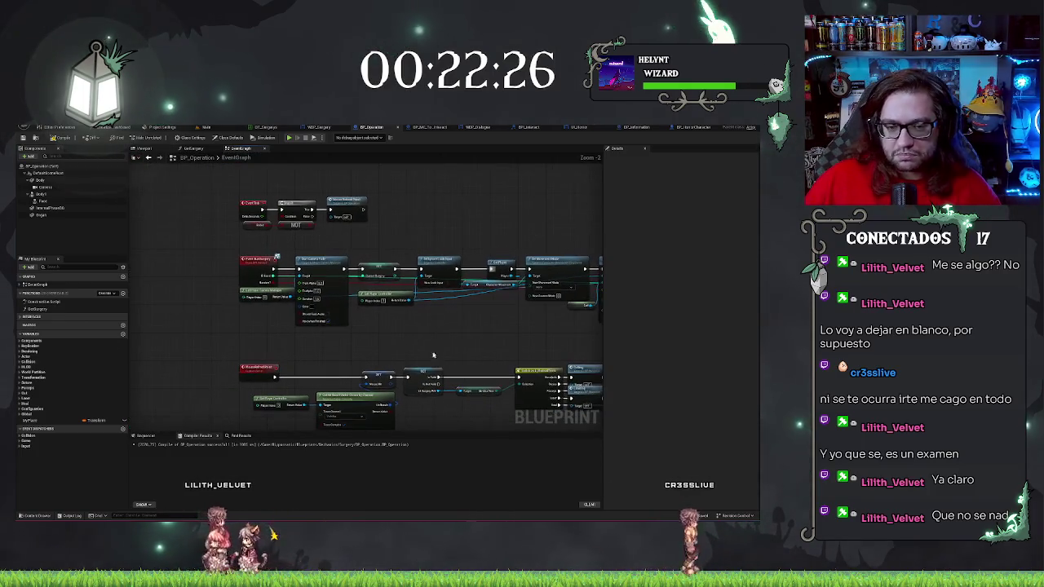
{"action": "left_click_drag", "start_coordinate": [460, 339], "coordinate": [352, 335]}
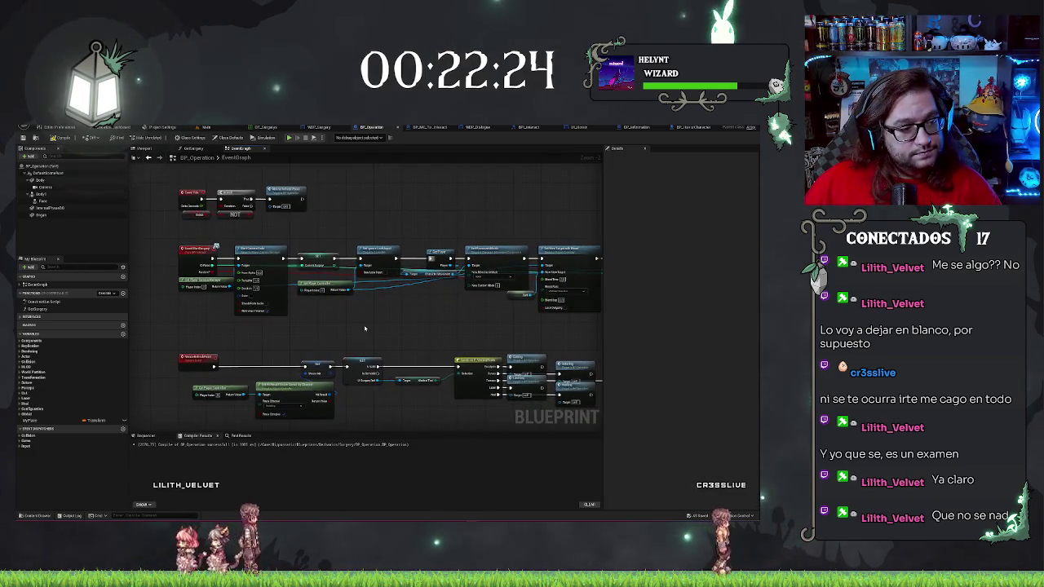
{"action": "mouse_move", "coordinate": [466, 354]}
{"action": "left_mouse_down"}
{"action": "mouse_move", "coordinate": [292, 345]}
{"action": "mouse_move", "coordinate": [615, 355]}
{"action": "left_mouse_up"}
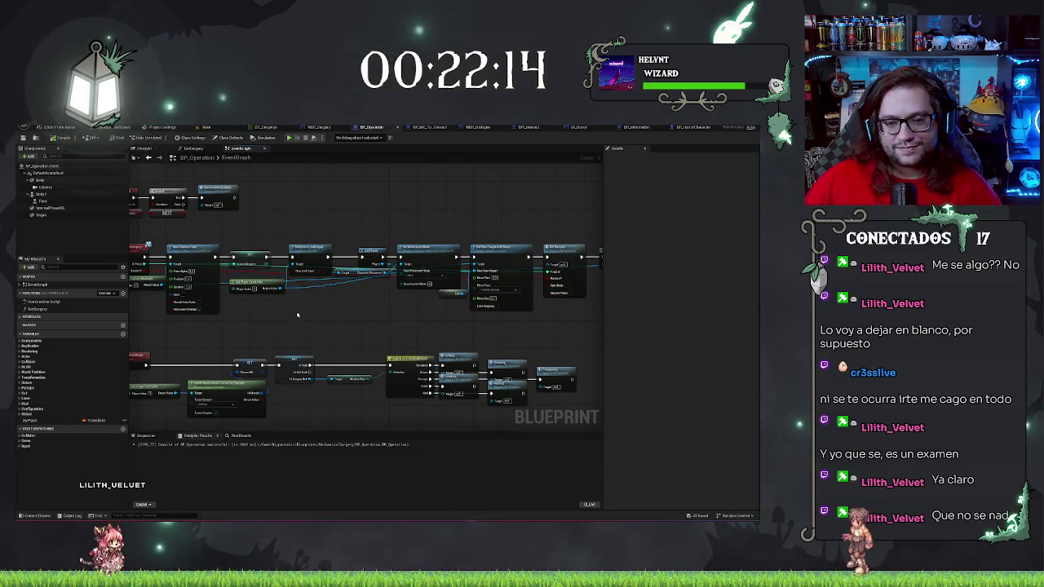
{"action": "scroll", "coordinate": [297, 315], "scroll_direction": "up", "scroll_amount": 3}
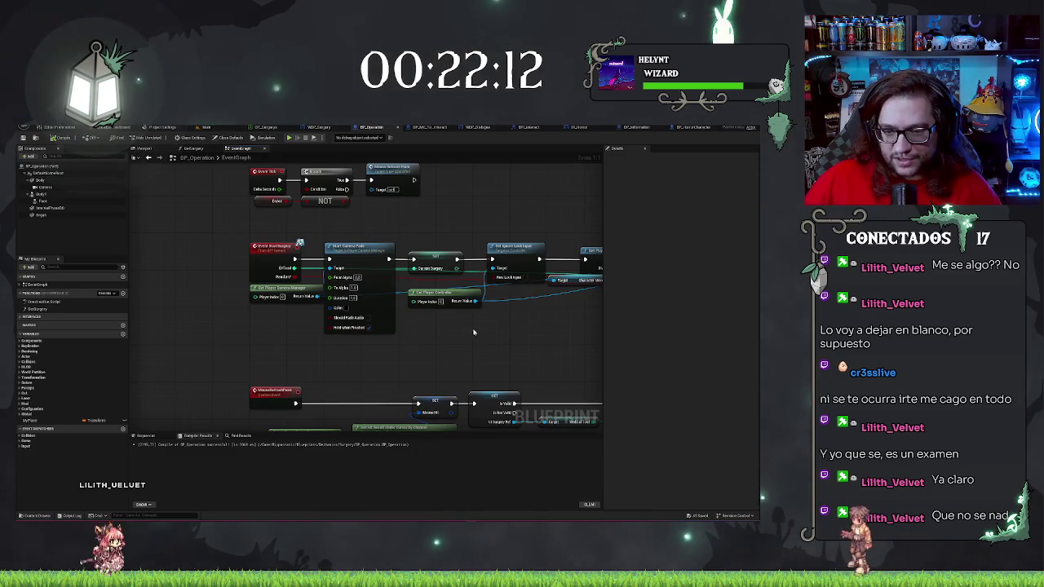
{"action": "mouse_move", "coordinate": [463, 328]}
{"action": "left_mouse_down"}
{"action": "mouse_move", "coordinate": [422, 332]}
{"action": "mouse_move", "coordinate": [435, 342]}
{"action": "left_mouse_up"}
{"action": "left_click_drag", "start_coordinate": [547, 328], "coordinate": [397, 337]}
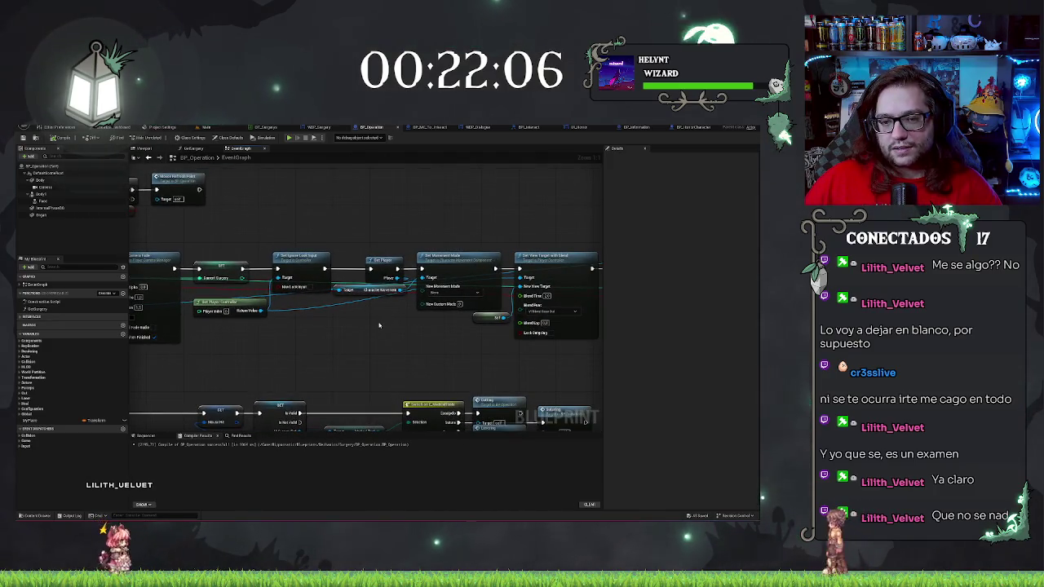
{"action": "scroll", "coordinate": [379, 326], "scroll_direction": "down", "scroll_amount": 2}
{"action": "right_click", "coordinate": [333, 348]}
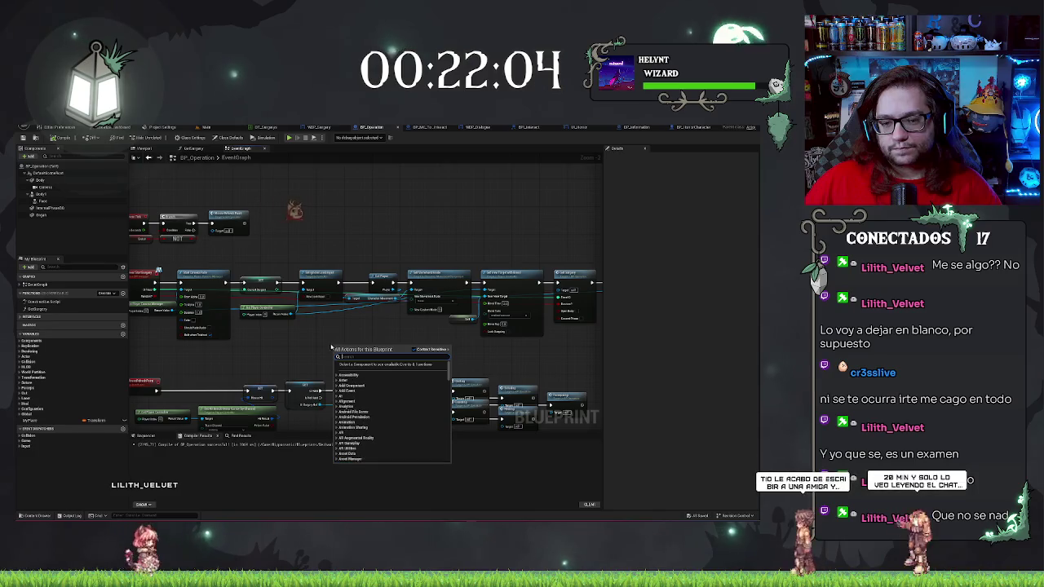
Add a getter for the horror character's widget interaction from the BP Horror Character reference
{"action": "left_click", "coordinate": [279, 354]}
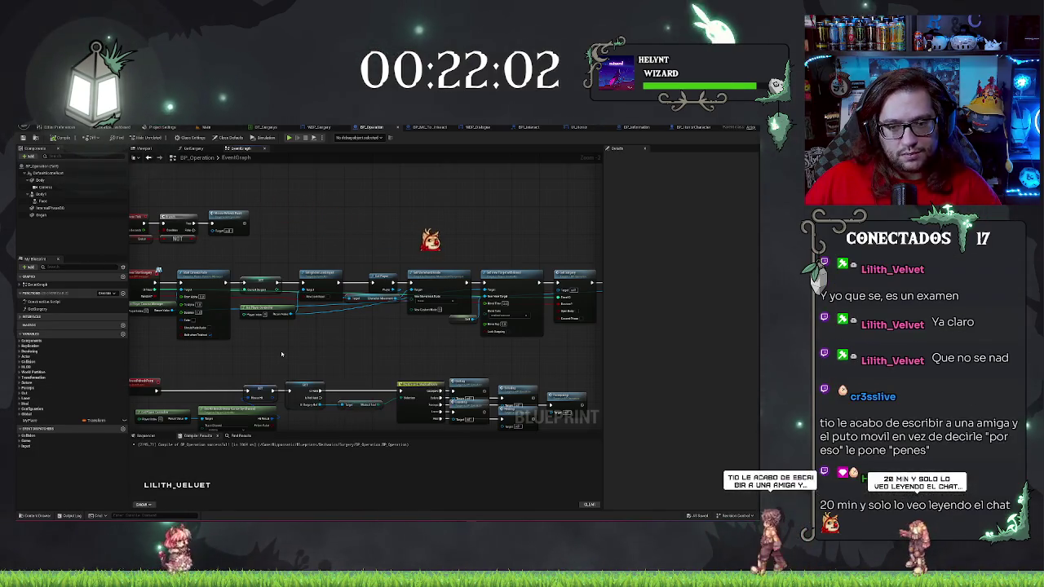
{"action": "left_click_drag", "start_coordinate": [402, 291], "coordinate": [339, 332]}
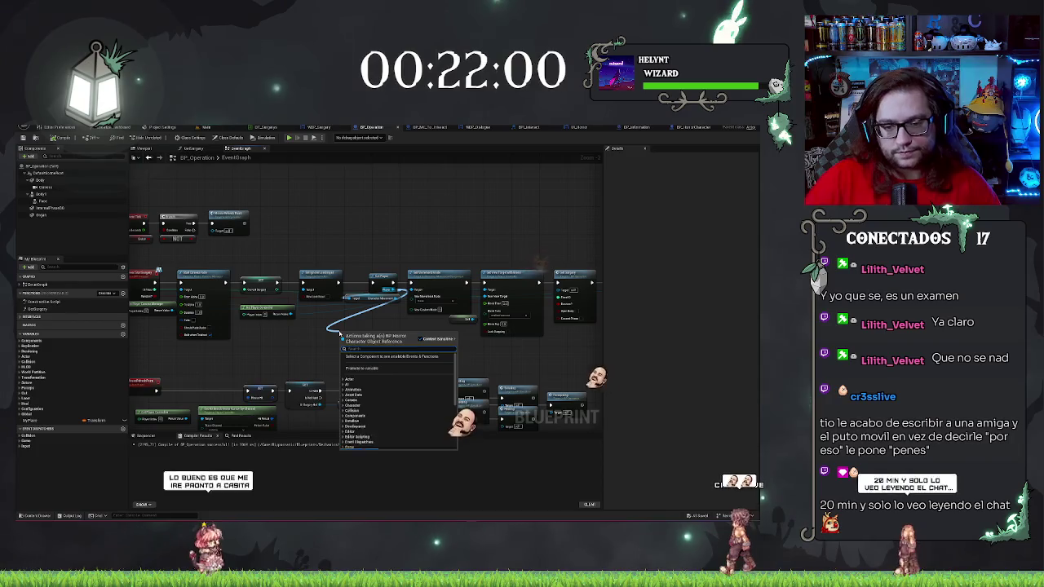
{"action": "type", "text": "get"}
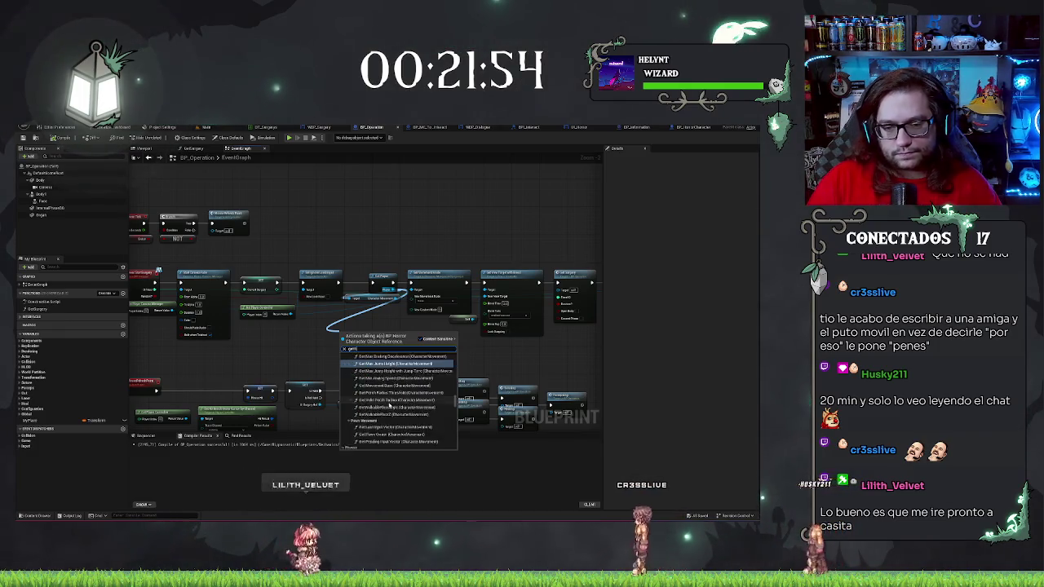
{"action": "type", "text": "m"}
{"action": "key", "text": "BackSpace"}
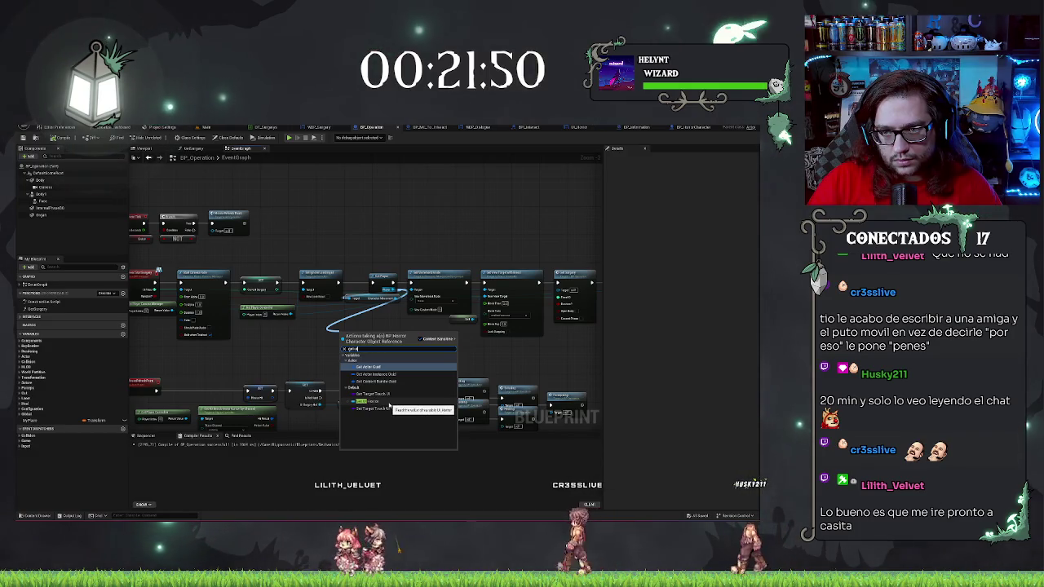
{"action": "type", "text": "skel"}
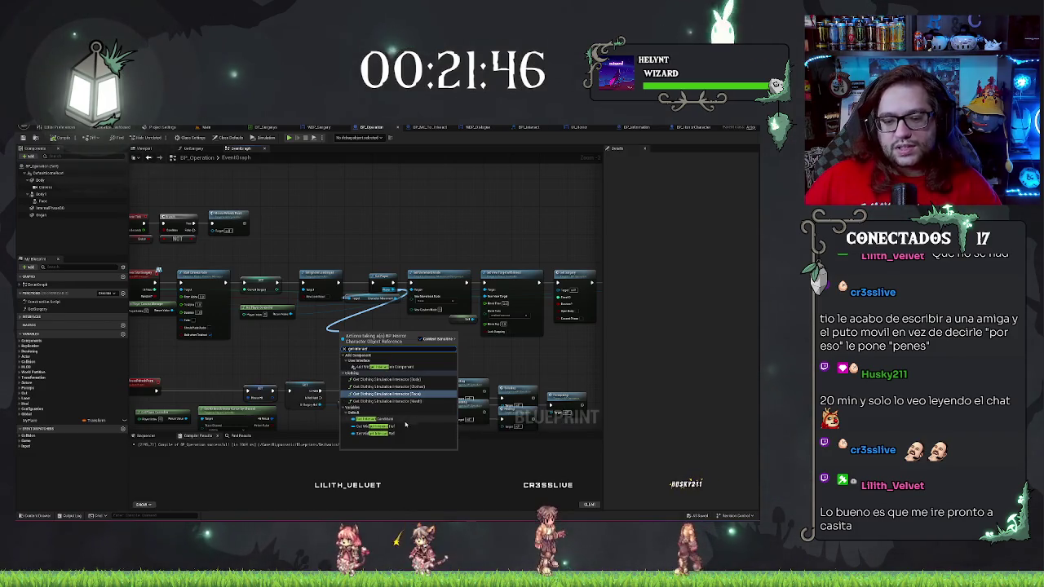
{"action": "left_click", "coordinate": [398, 426]}
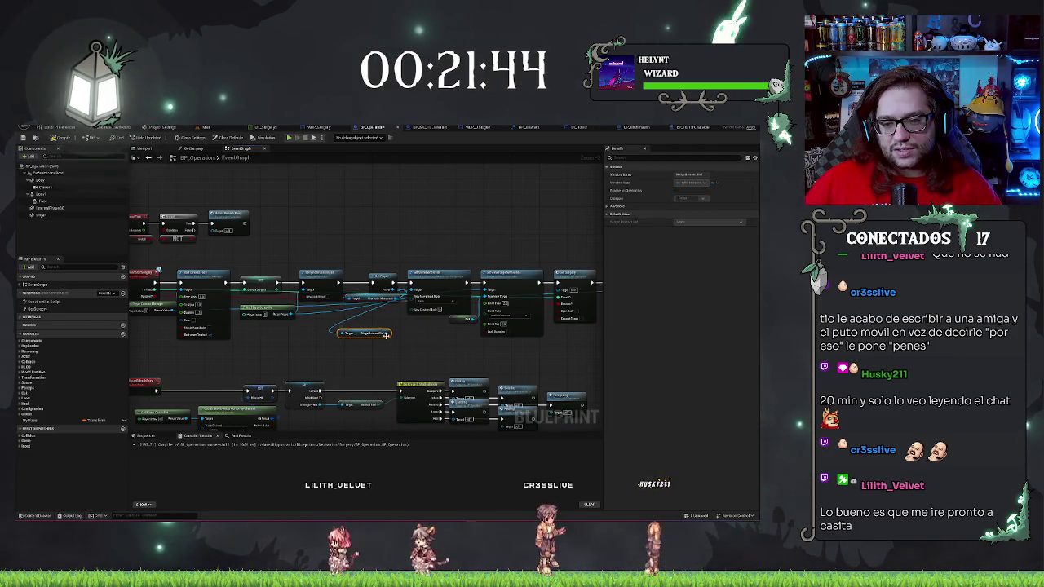
Add a Remove from Parent node fed by the widget reference and reposition the getter
{"action": "left_click_drag", "start_coordinate": [386, 335], "coordinate": [410, 343]}
{"action": "type", "text": "remove"}
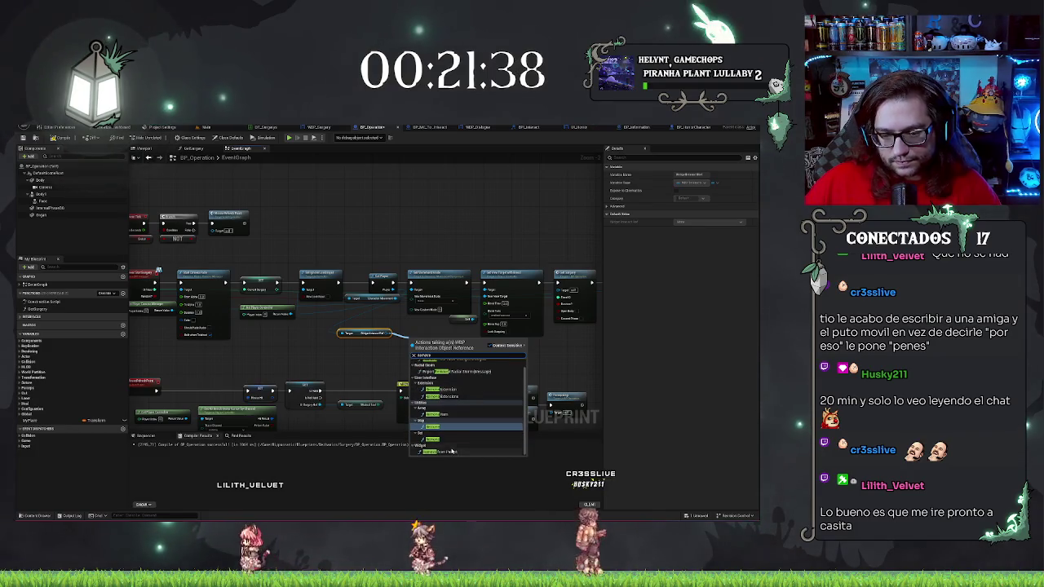
{"action": "left_click", "coordinate": [451, 451]}
{"action": "left_click_drag", "start_coordinate": [363, 333], "coordinate": [333, 310]}
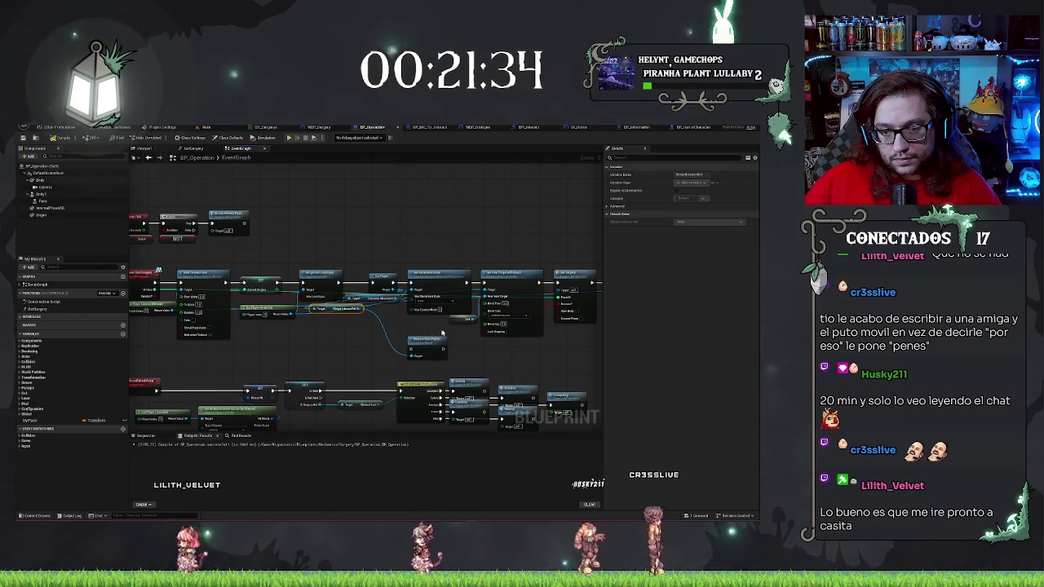
{"action": "left_click", "coordinate": [383, 291]}
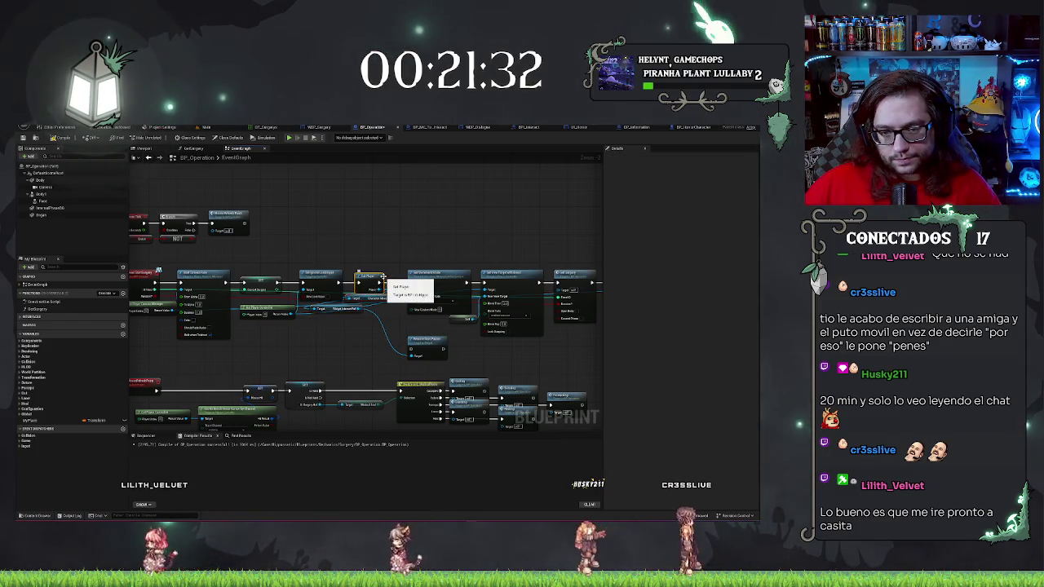
{"action": "left_click_drag", "start_coordinate": [383, 277], "coordinate": [318, 273]}
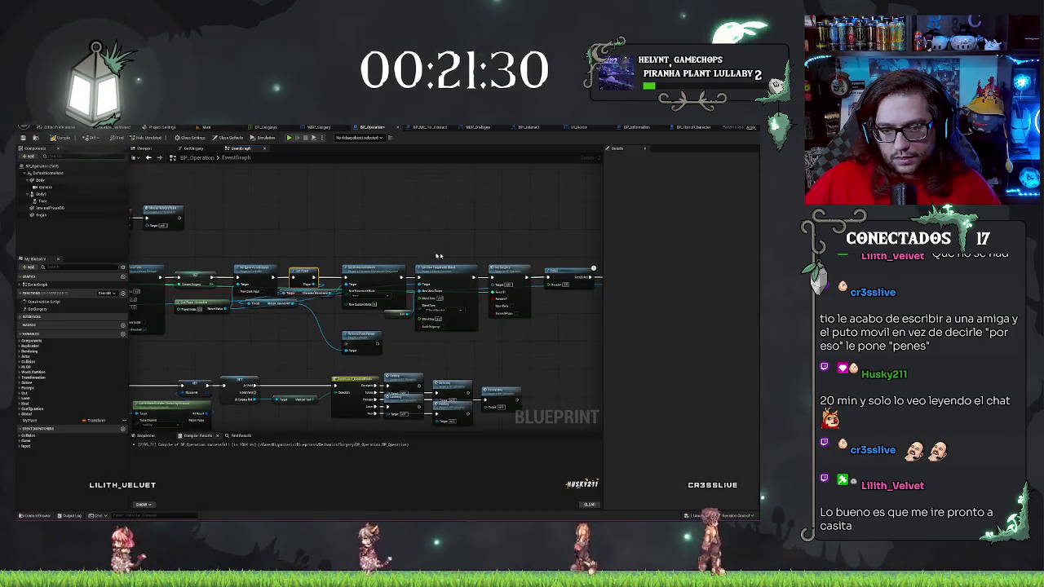
{"action": "left_click", "coordinate": [355, 343]}
{"action": "left_click_drag", "start_coordinate": [356, 342], "coordinate": [288, 330]}
{"action": "scroll", "coordinate": [343, 248], "scroll_direction": "up", "scroll_amount": 3}
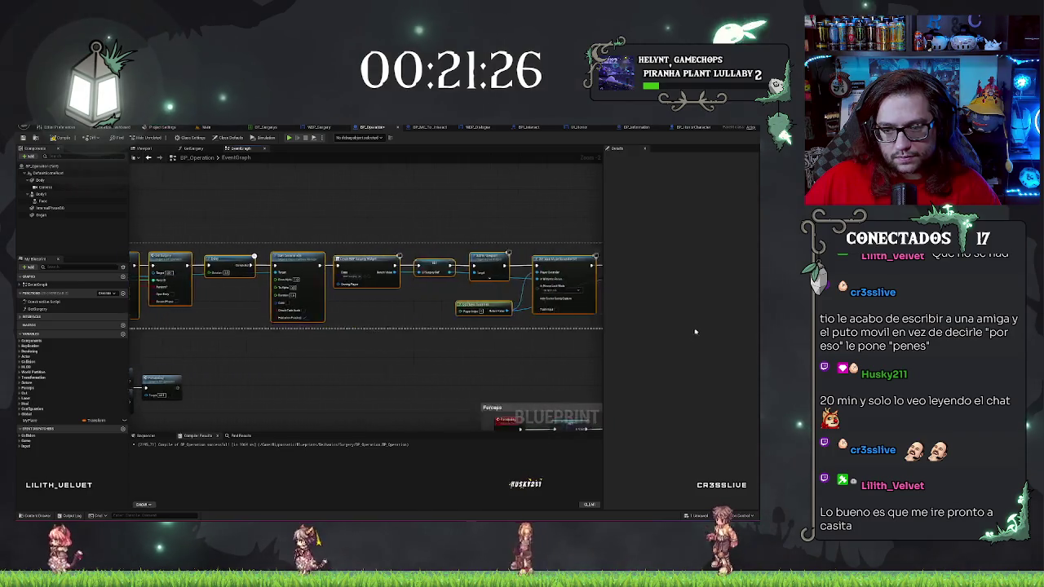
{"action": "scroll", "coordinate": [424, 326], "scroll_direction": "down", "scroll_amount": 6}
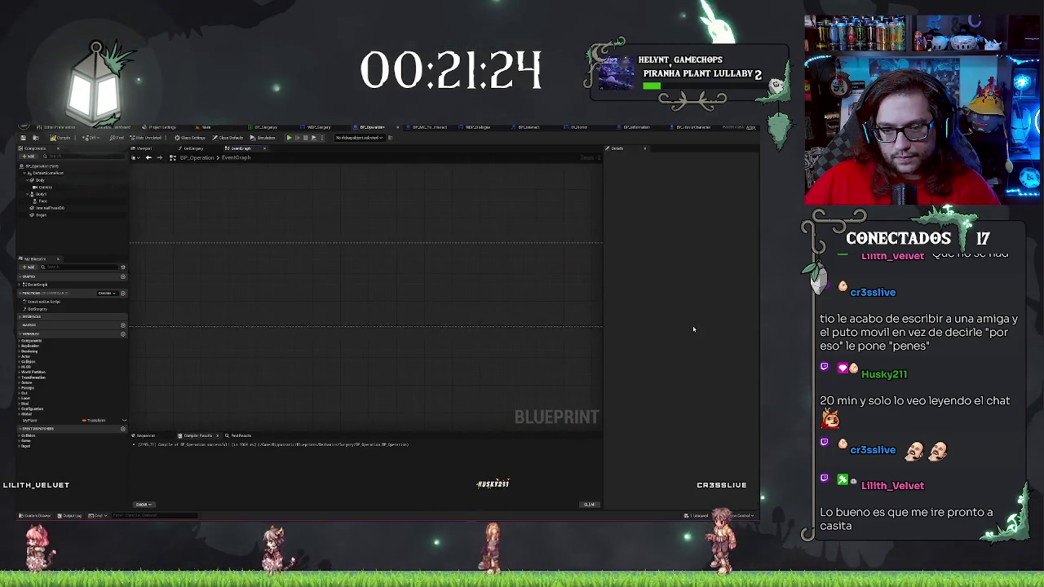
{"action": "scroll", "coordinate": [356, 331], "scroll_direction": "up", "scroll_amount": 4}
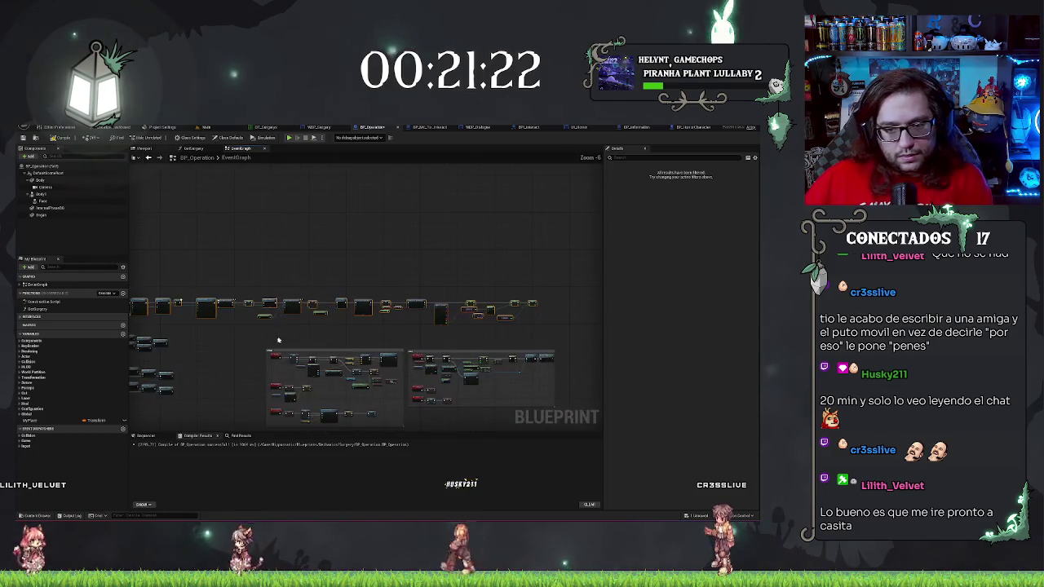
{"action": "scroll", "coordinate": [239, 348], "scroll_direction": "up", "scroll_amount": 4}
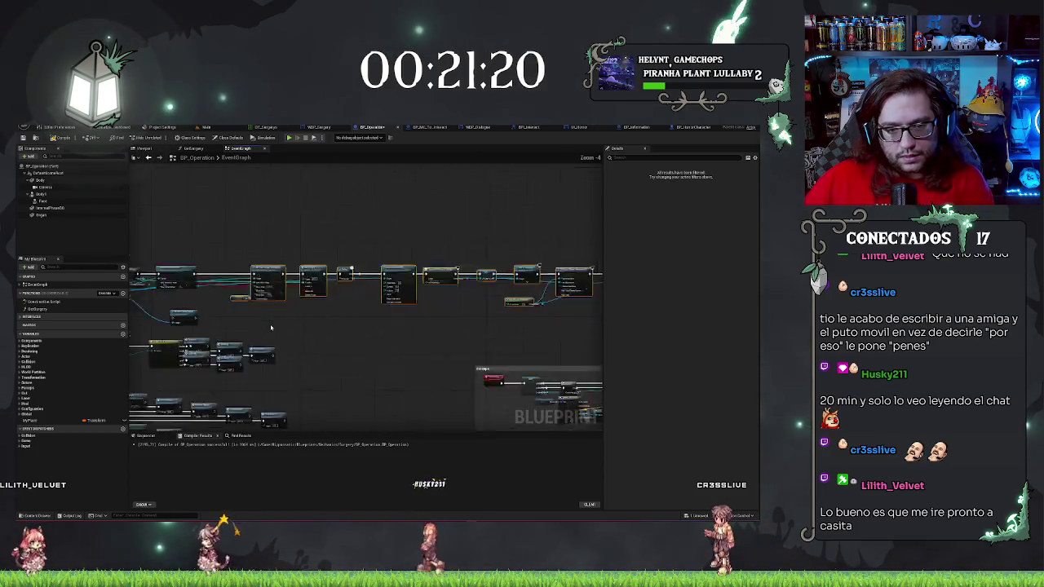
{"action": "mouse_move", "coordinate": [238, 347]}
{"action": "left_mouse_down"}
{"action": "mouse_move", "coordinate": [310, 289]}
{"action": "mouse_move", "coordinate": [288, 288]}
{"action": "left_mouse_up"}
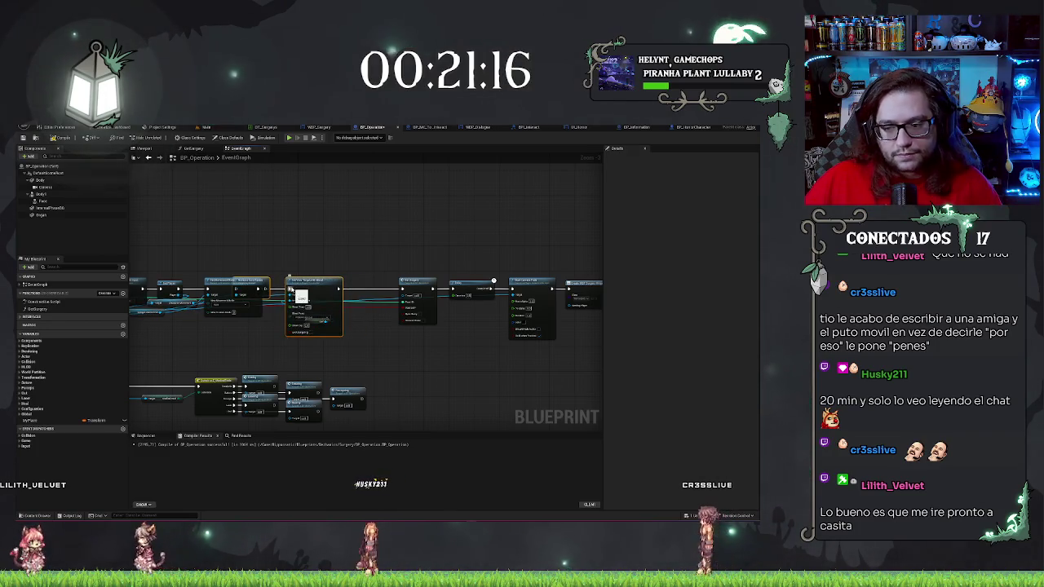
{"action": "key", "text": "ctrl+z"}
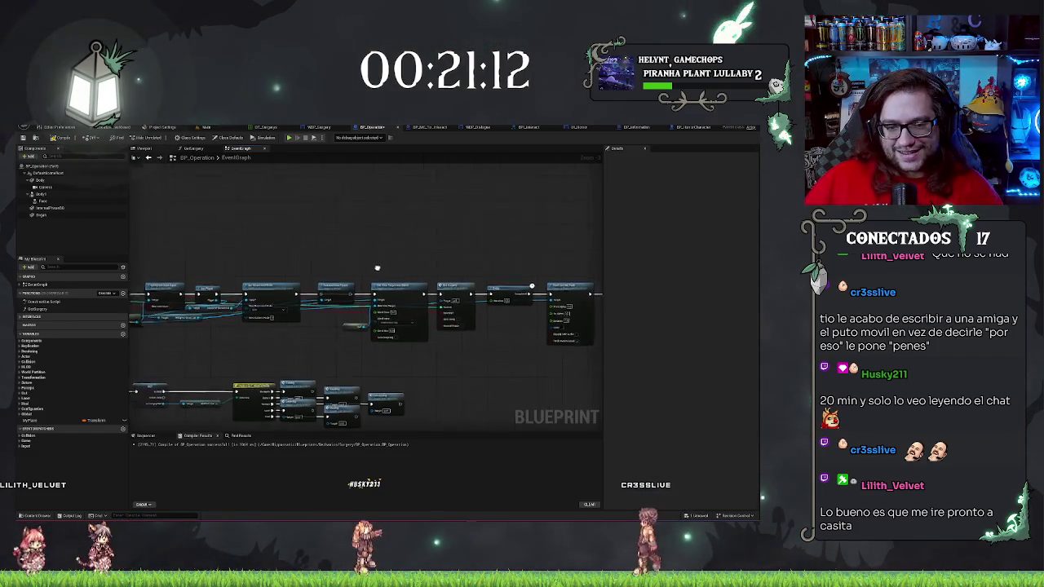
{"action": "left_click_drag", "start_coordinate": [307, 295], "coordinate": [383, 295]}
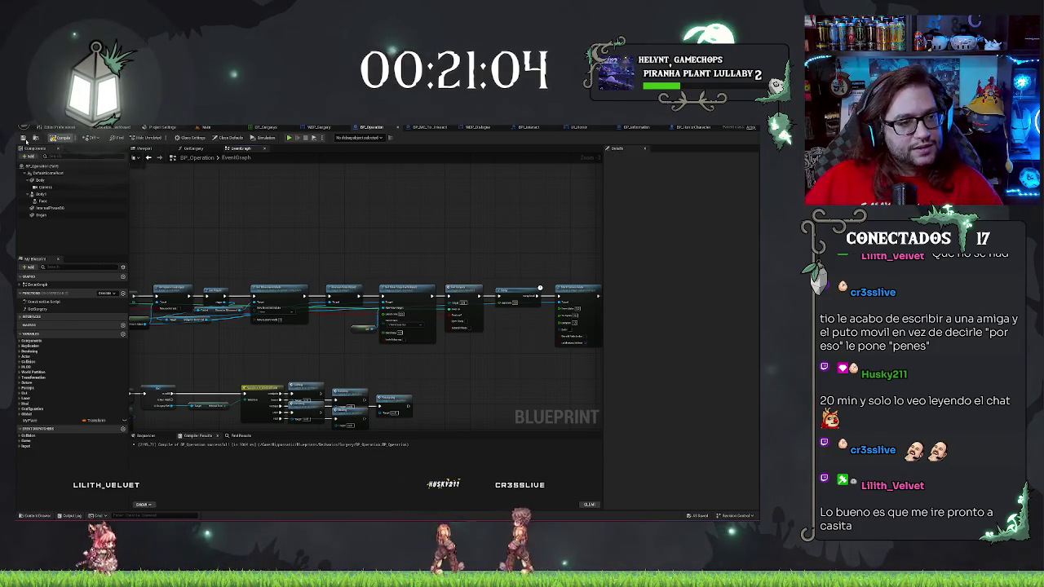
{"action": "mouse_move", "coordinate": [391, 245]}
{"action": "left_mouse_down"}
{"action": "mouse_move", "coordinate": [287, 236]}
{"action": "mouse_move", "coordinate": [429, 236]}
{"action": "mouse_move", "coordinate": [334, 219]}
{"action": "left_mouse_up"}
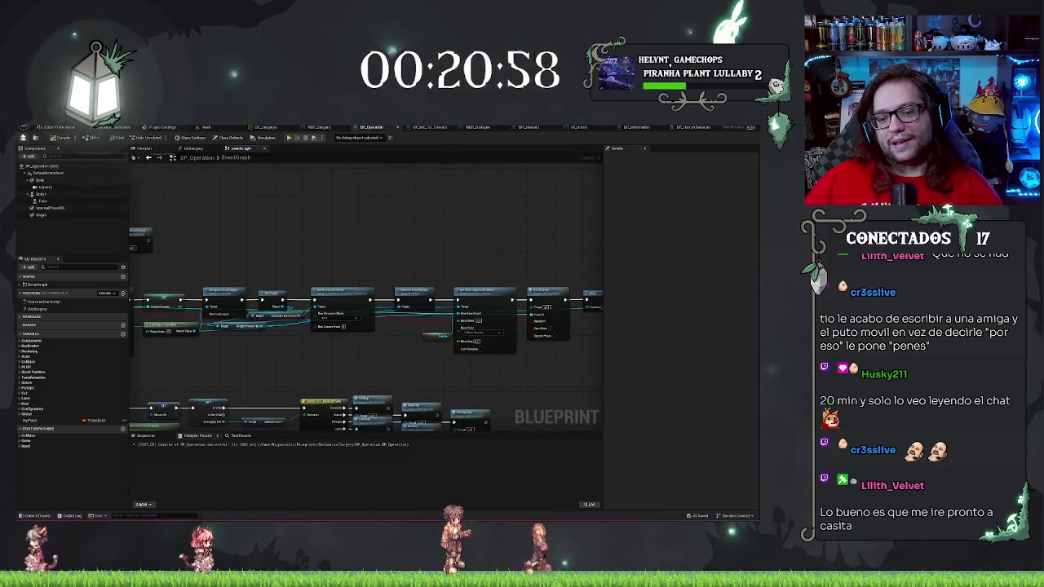
{"action": "scroll", "coordinate": [425, 230], "scroll_direction": "down", "scroll_amount": 3}
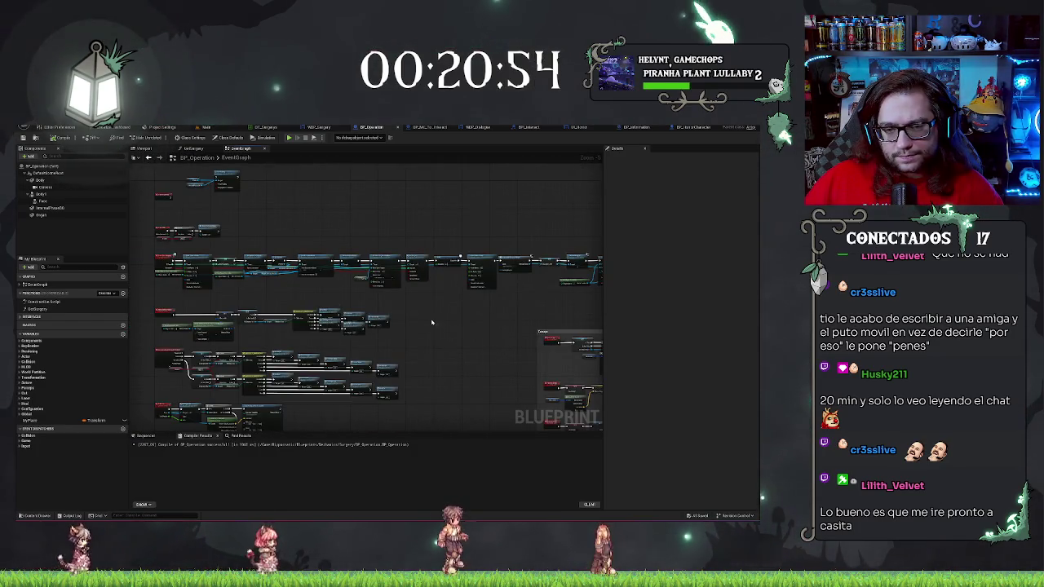
{"action": "scroll", "coordinate": [433, 322], "scroll_direction": "up", "scroll_amount": 3}
{"action": "scroll", "coordinate": [459, 343], "scroll_direction": "down", "scroll_amount": 4}
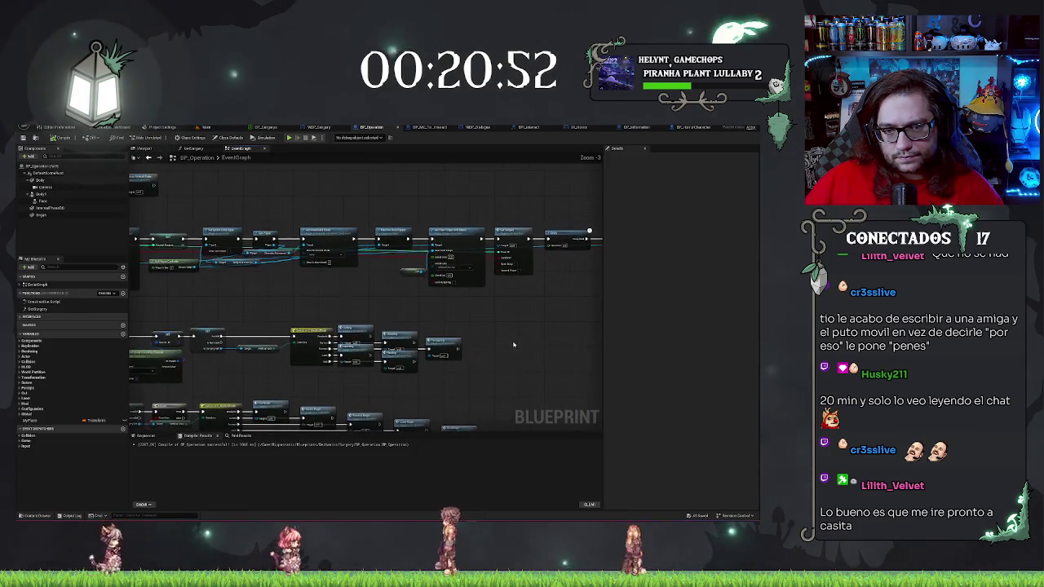
{"action": "scroll", "coordinate": [257, 283], "scroll_direction": "down", "scroll_amount": 2}
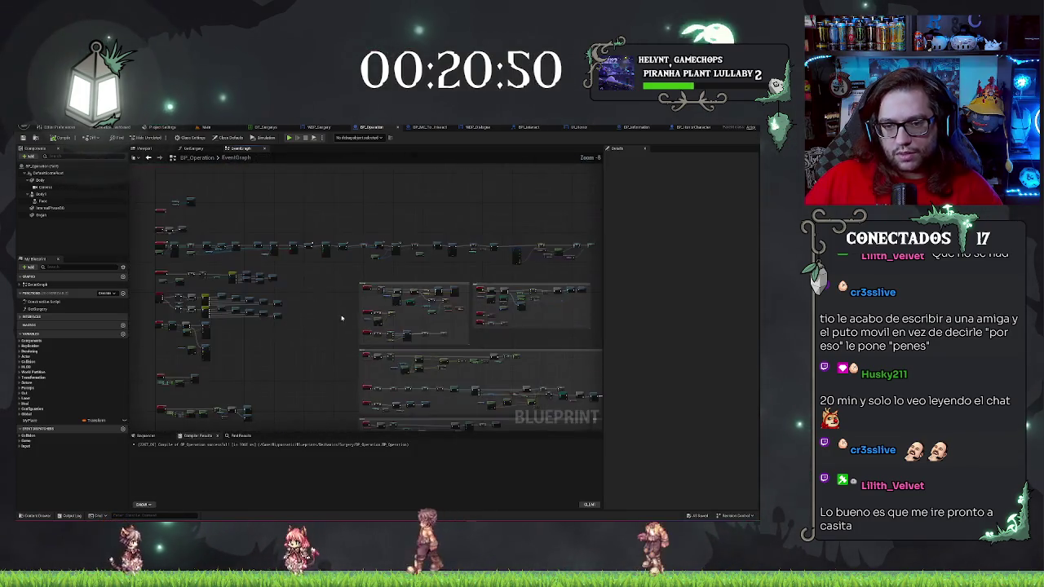
{"action": "scroll", "coordinate": [372, 335], "scroll_direction": "down", "scroll_amount": 2}
{"action": "scroll", "coordinate": [372, 336], "scroll_direction": "up", "scroll_amount": 8}
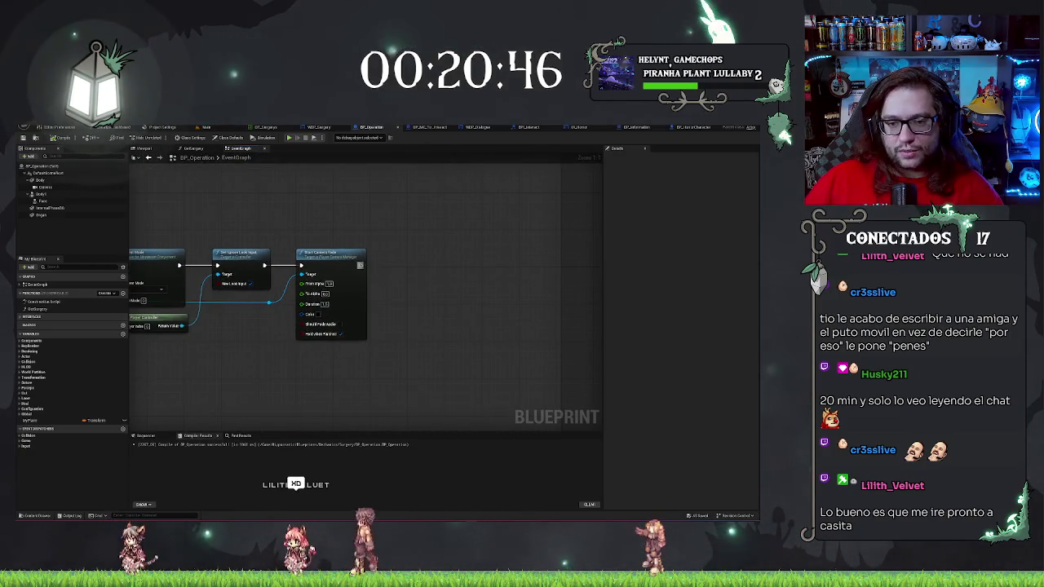
{"action": "left_click_drag", "start_coordinate": [371, 275], "coordinate": [408, 251]}
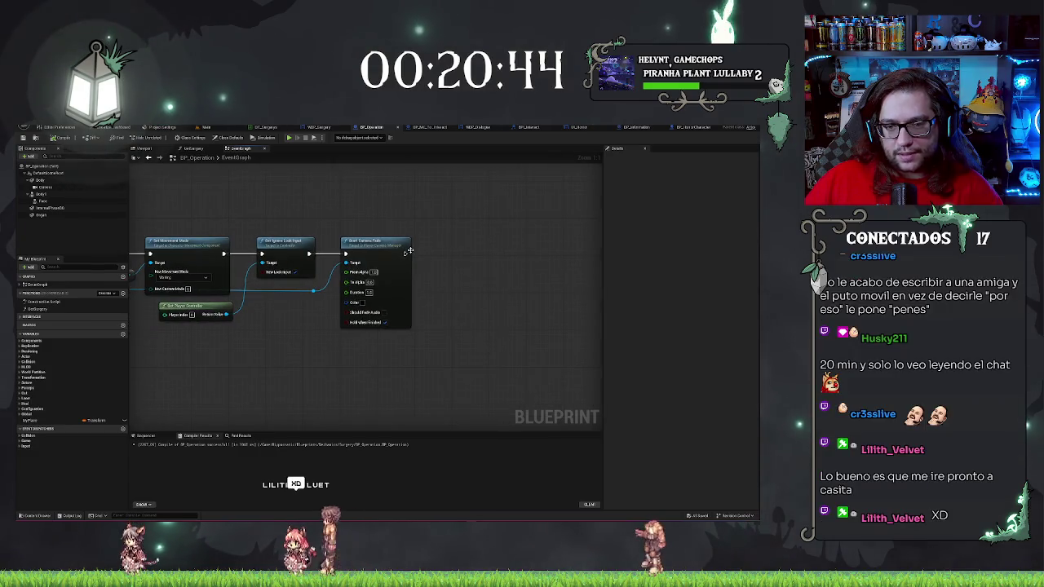
{"action": "scroll", "coordinate": [308, 312], "scroll_direction": "down", "scroll_amount": 2}
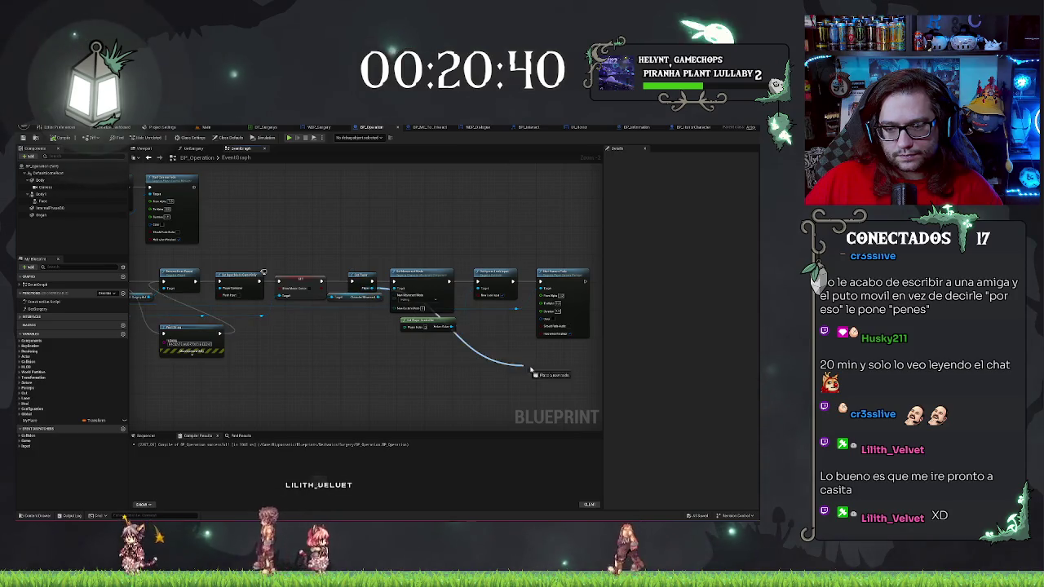
Add a SET Widget Interact Ref node from the horror character reference
{"action": "left_click_drag", "start_coordinate": [531, 371], "coordinate": [554, 371]}
{"action": "type", "text": "set"}
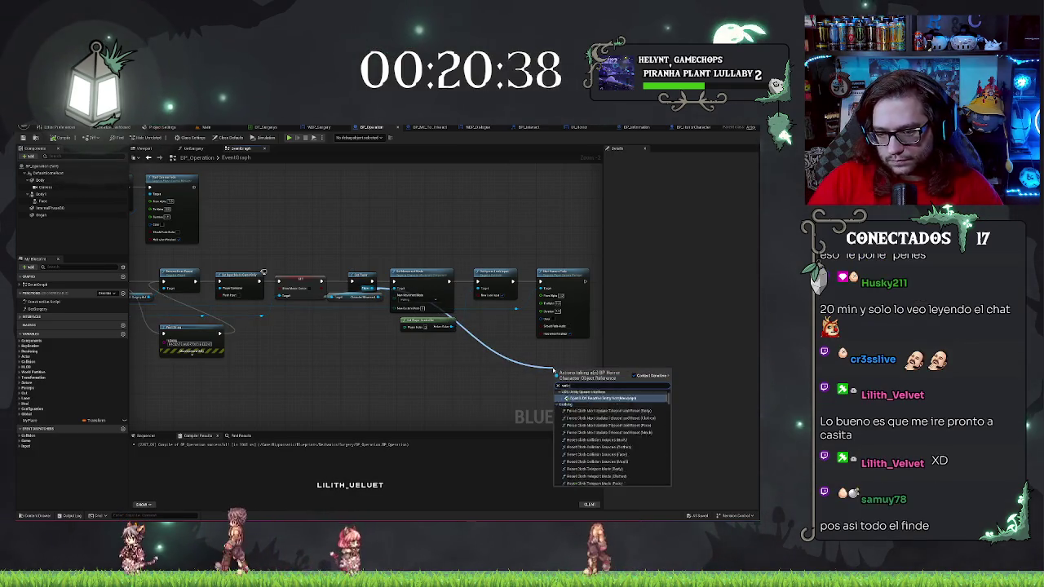
{"action": "type", "text": "ref"}
{"action": "key", "text": "Return"}
{"action": "mouse_move", "coordinate": [585, 391]}
{"action": "left_mouse_down"}
{"action": "mouse_move", "coordinate": [376, 381]}
{"action": "mouse_move", "coordinate": [444, 272]}
{"action": "mouse_move", "coordinate": [504, 335]}
{"action": "left_mouse_up"}
{"action": "scroll", "coordinate": [436, 305], "scroll_direction": "up", "scroll_amount": 2}
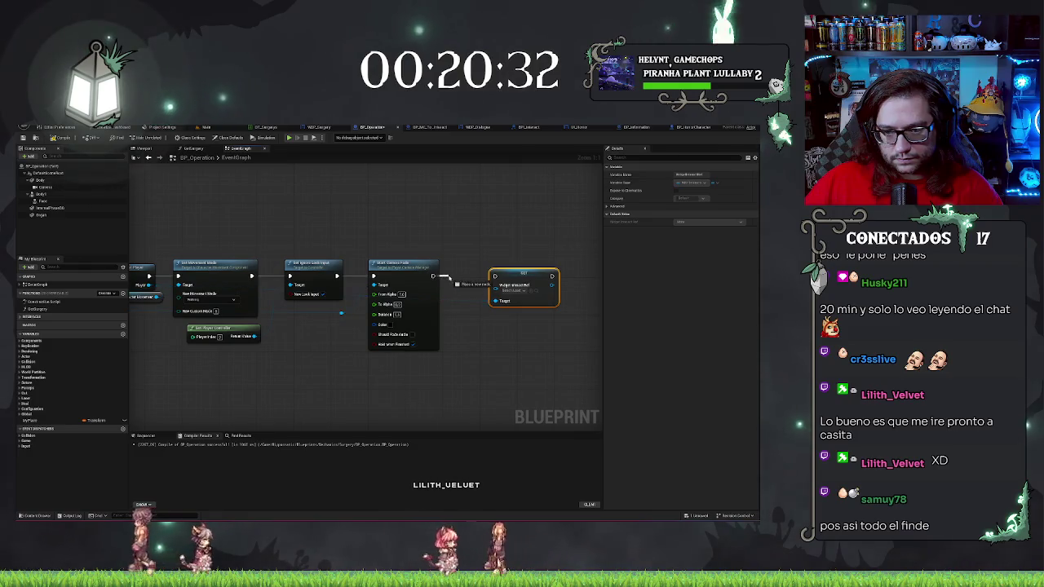
After Start Camera Fade, add a Create Widget node with class WBP Interaction Widget
{"action": "left_click_drag", "start_coordinate": [448, 278], "coordinate": [451, 280]}
{"action": "type", "text": "cre"}
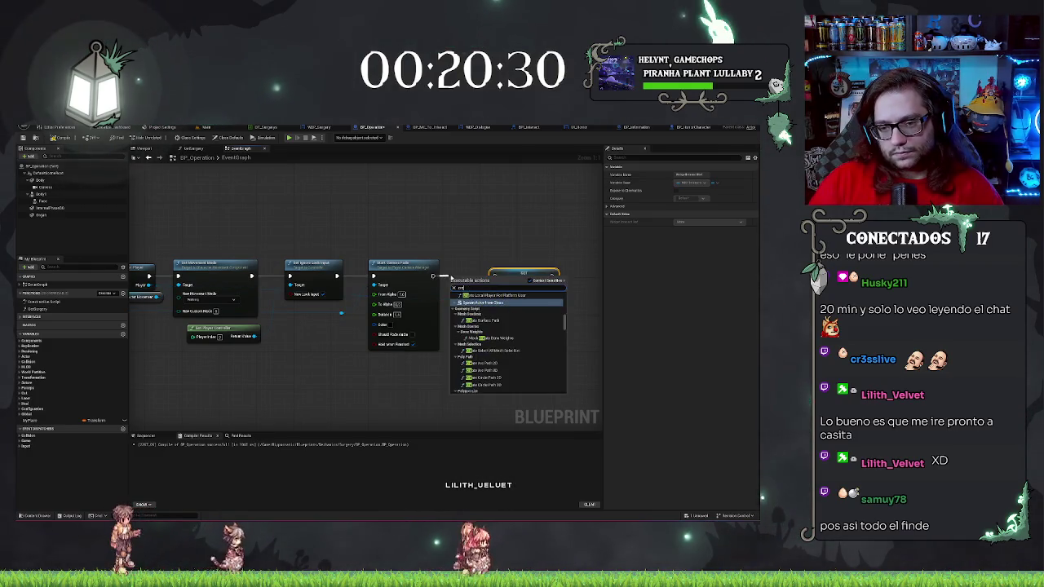
{"action": "type", "text": " widget"}
{"action": "key", "text": "Return"}
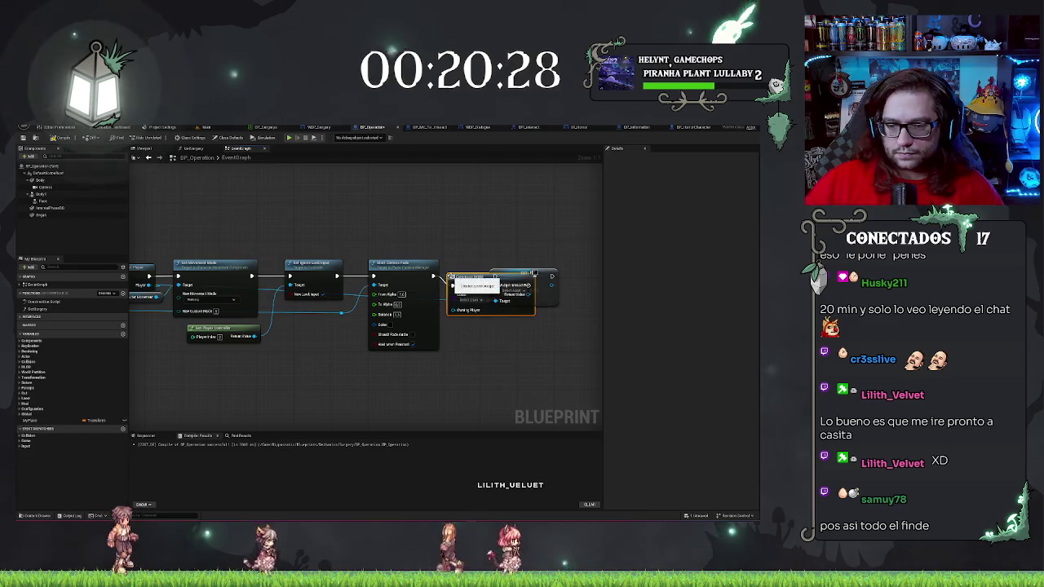
{"action": "left_click_drag", "start_coordinate": [528, 272], "coordinate": [578, 274]}
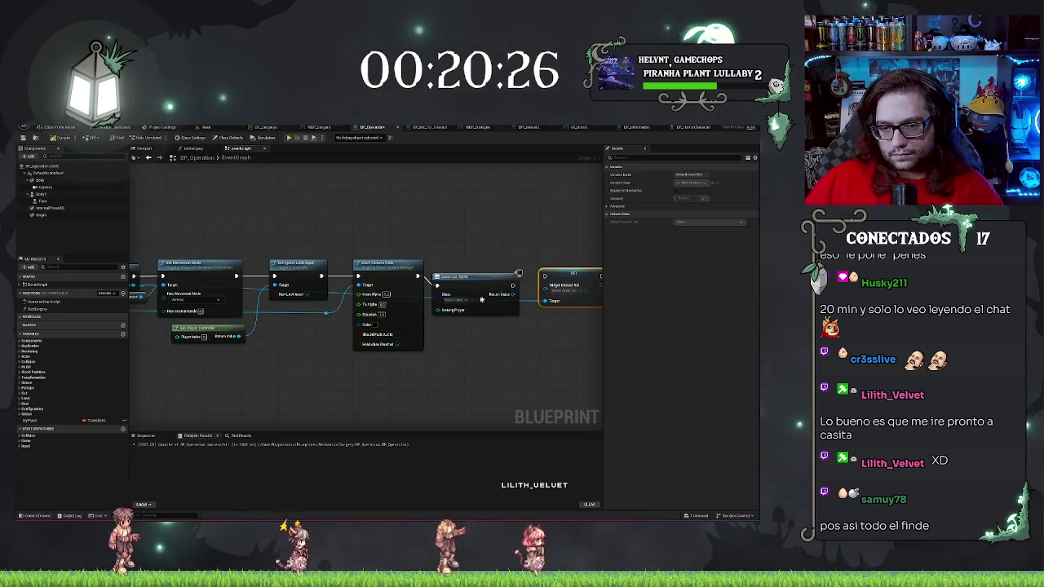
{"action": "left_click", "coordinate": [461, 304]}
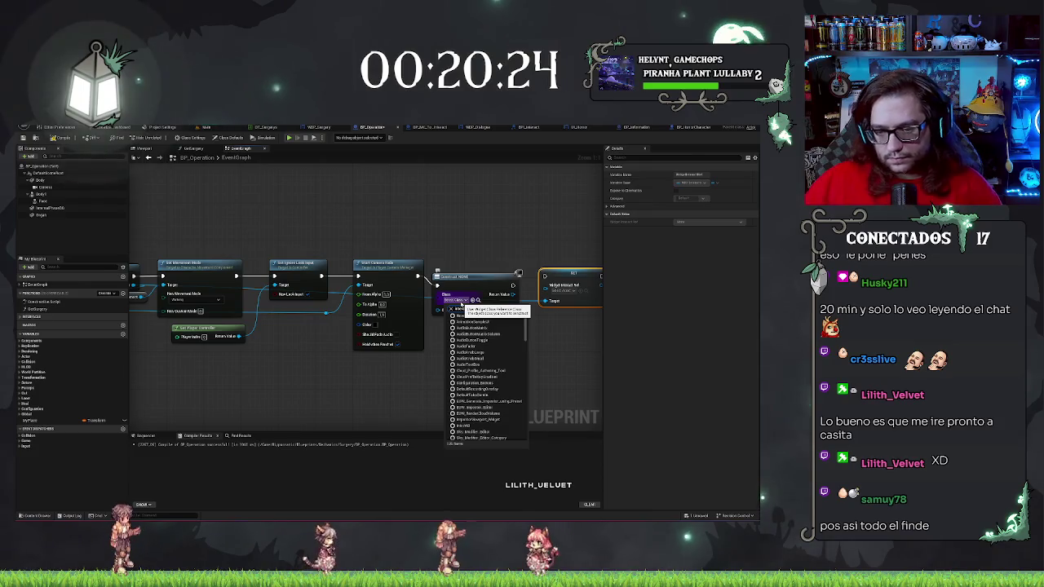
{"action": "type", "text": "interact"}
{"action": "left_click", "coordinate": [479, 268]}
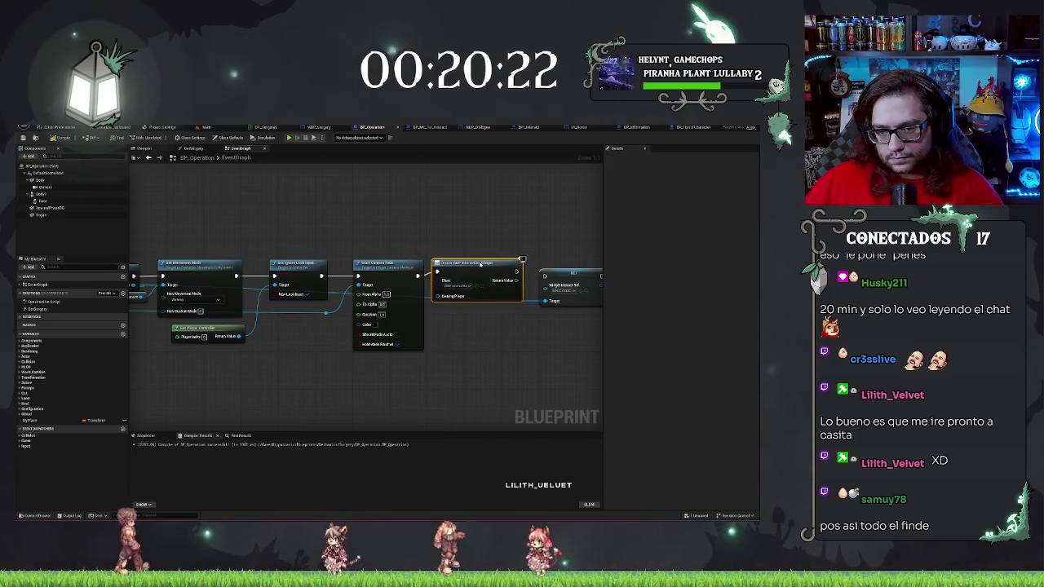
Store the created widget in Widget Interact Ref and follow it with Add to Viewport
{"action": "left_click_drag", "start_coordinate": [522, 264], "coordinate": [453, 259]}
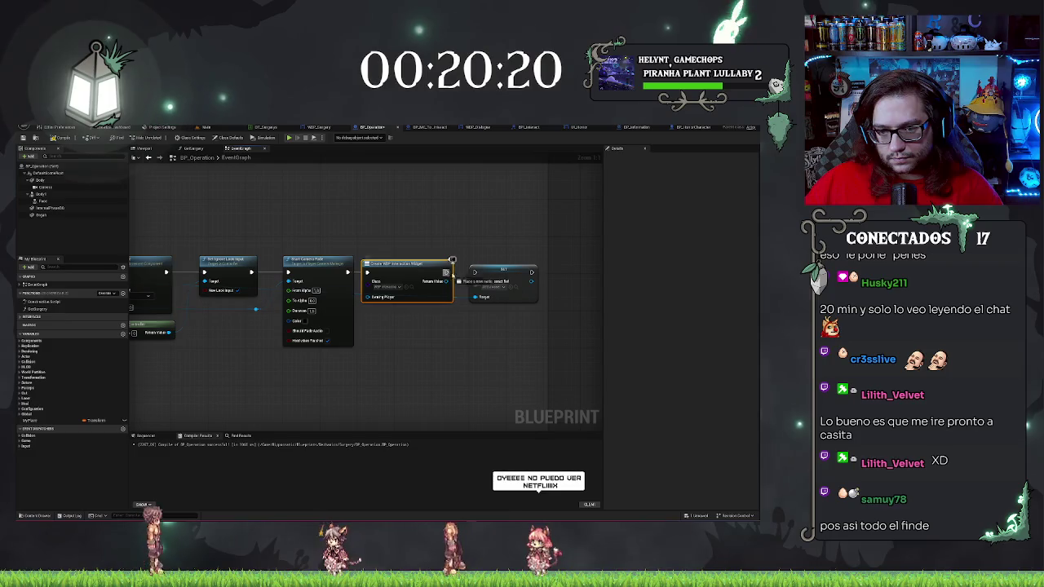
{"action": "mouse_move", "coordinate": [447, 281]}
{"action": "left_mouse_down"}
{"action": "mouse_move", "coordinate": [478, 283]}
{"action": "mouse_move", "coordinate": [428, 291]}
{"action": "mouse_move", "coordinate": [501, 292]}
{"action": "left_mouse_up"}
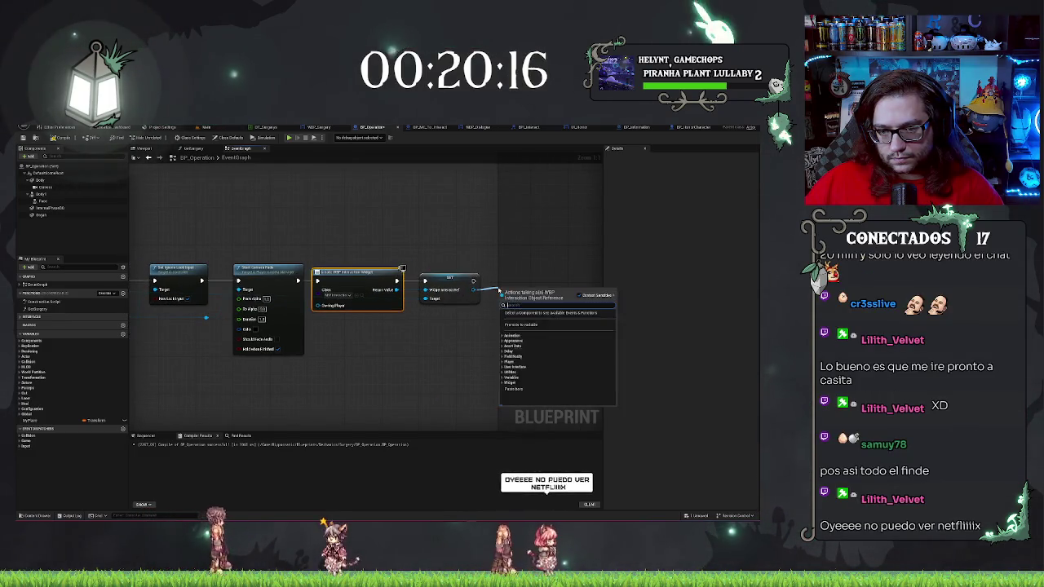
{"action": "type", "text": "coo"}
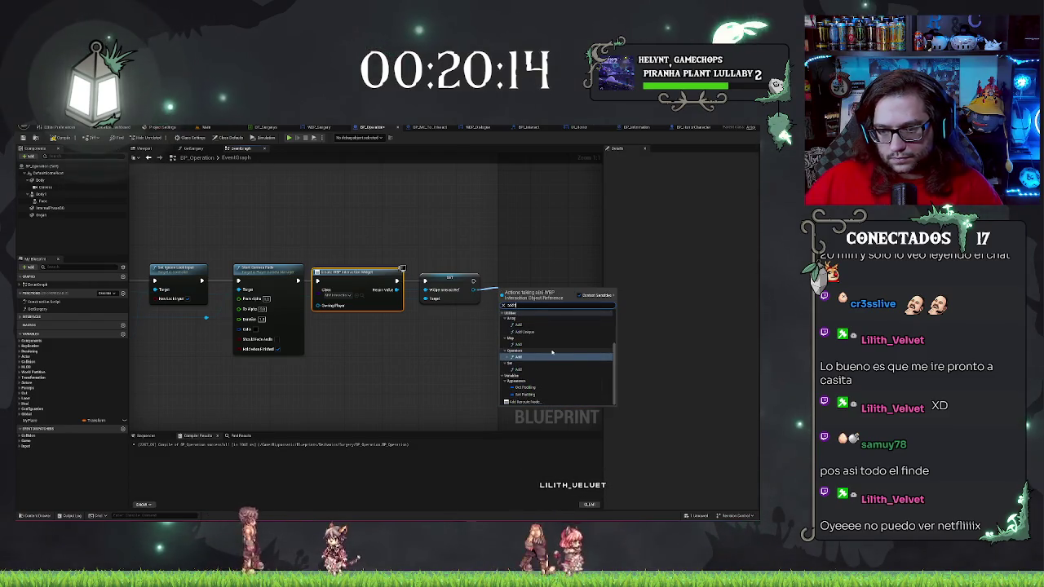
{"action": "type", "text": " to vi"}
{"action": "key", "text": "Return"}
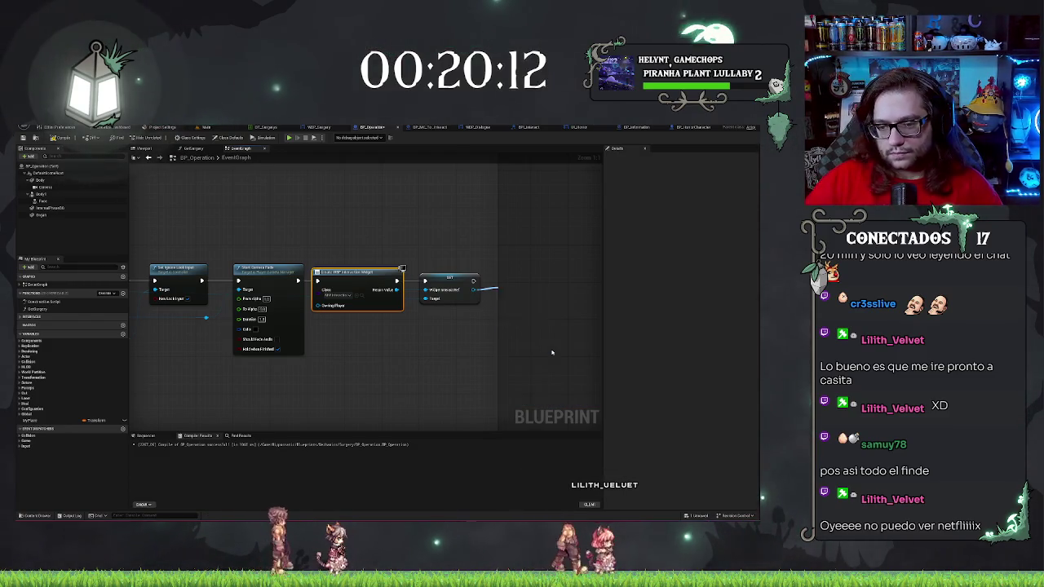
{"action": "key", "text": "q"}
{"action": "left_click", "coordinate": [490, 240]}
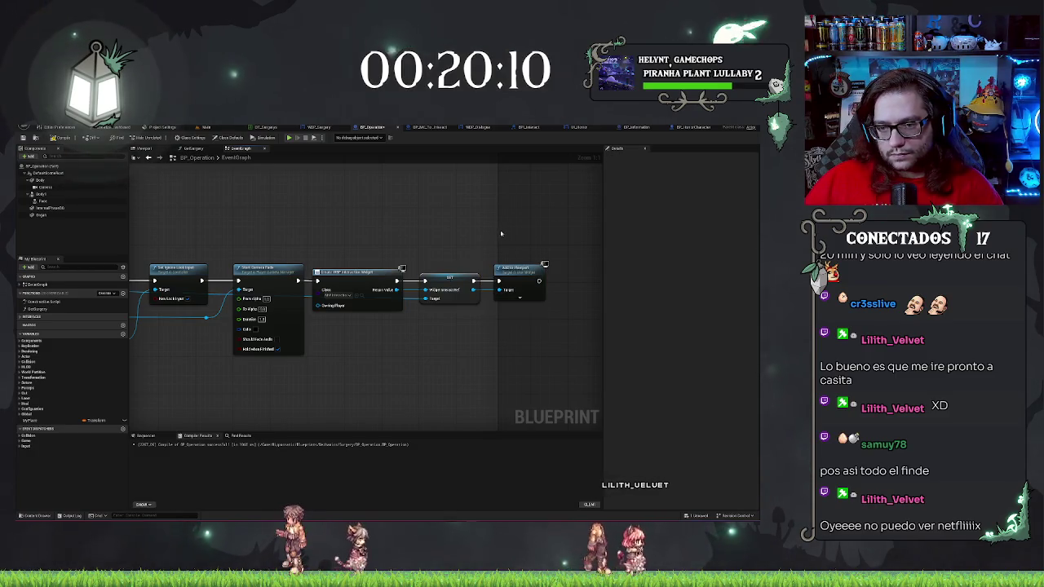
{"action": "left_click_drag", "start_coordinate": [498, 230], "coordinate": [581, 239]}
{"action": "key", "text": "Home"}
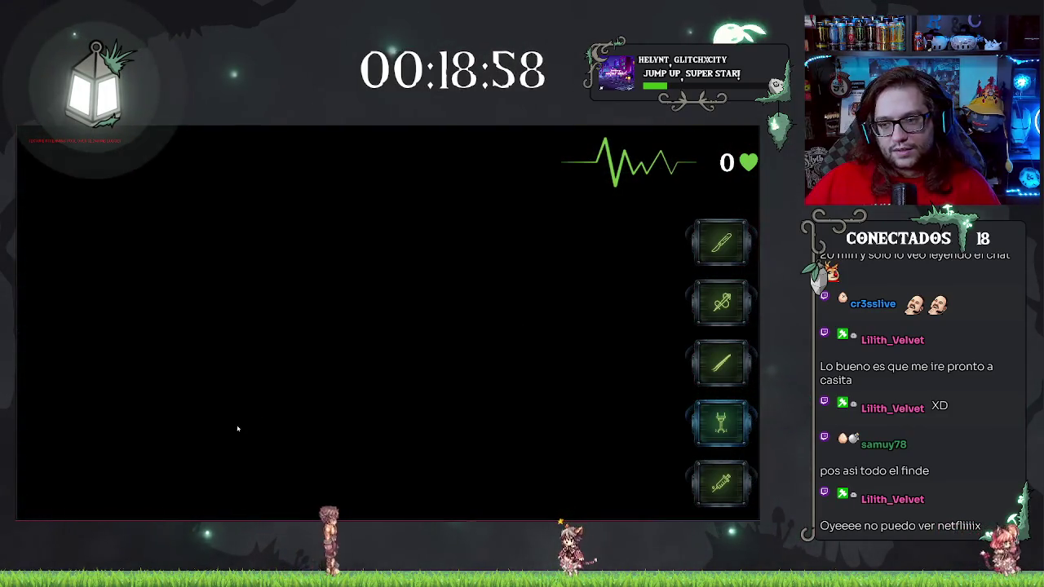
{"action": "key", "text": "Escape"}
{"action": "scroll", "coordinate": [427, 233], "scroll_direction": "down", "scroll_amount": 2}
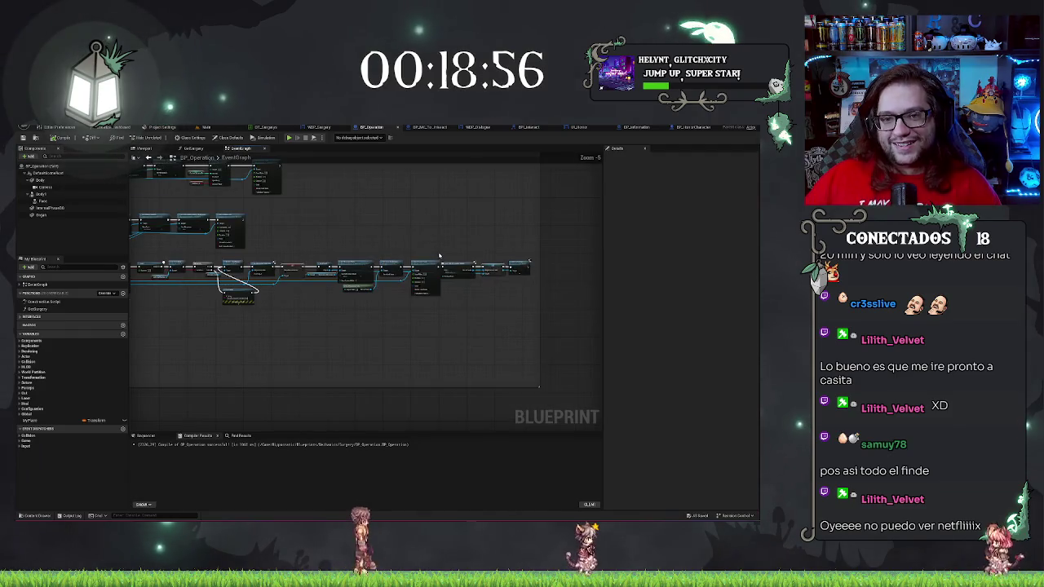
Open GetSurgery from the My Blueprint Functions list and look over its nodes
{"action": "scroll", "coordinate": [438, 256], "scroll_direction": "up", "scroll_amount": 3}
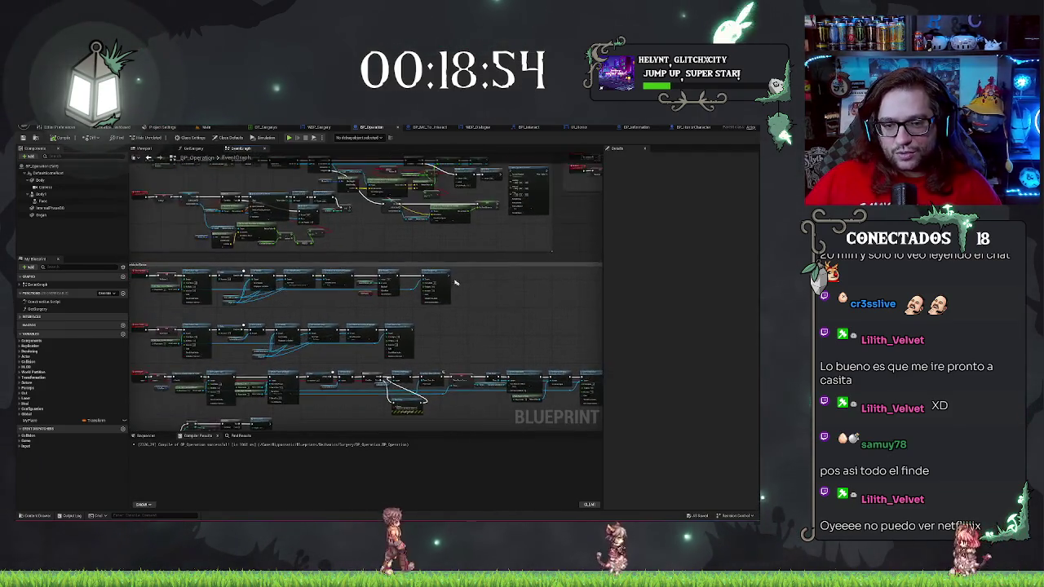
{"action": "scroll", "coordinate": [367, 281], "scroll_direction": "up", "scroll_amount": 4}
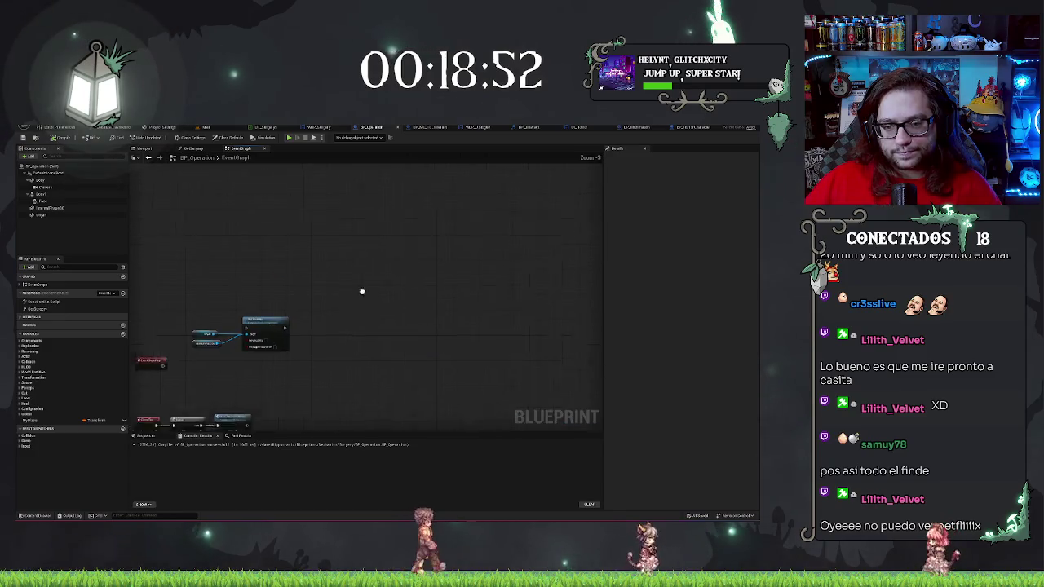
{"action": "scroll", "coordinate": [362, 291], "scroll_direction": "up", "scroll_amount": 2}
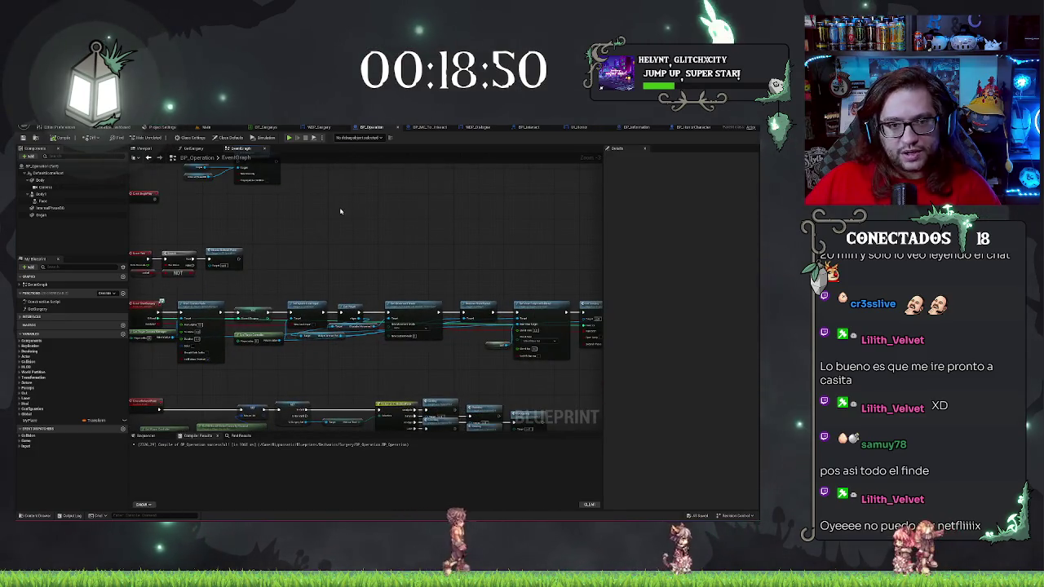
{"action": "left_click", "coordinate": [45, 310]}
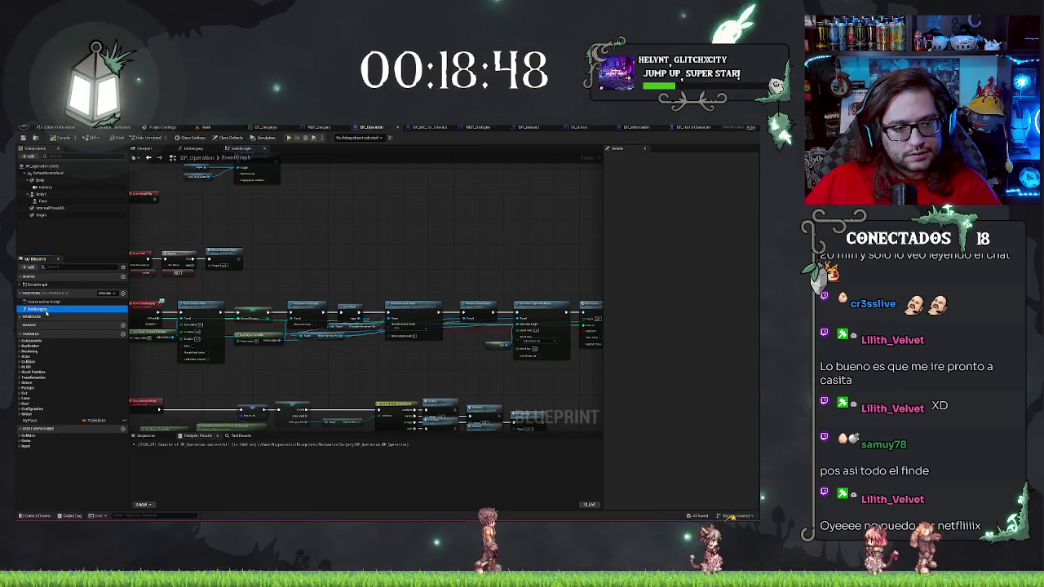
{"action": "double_click", "coordinate": [44, 310]}
{"action": "scroll", "coordinate": [387, 218], "scroll_direction": "up", "scroll_amount": 2}
{"action": "left_click_drag", "start_coordinate": [387, 218], "coordinate": [366, 212]}
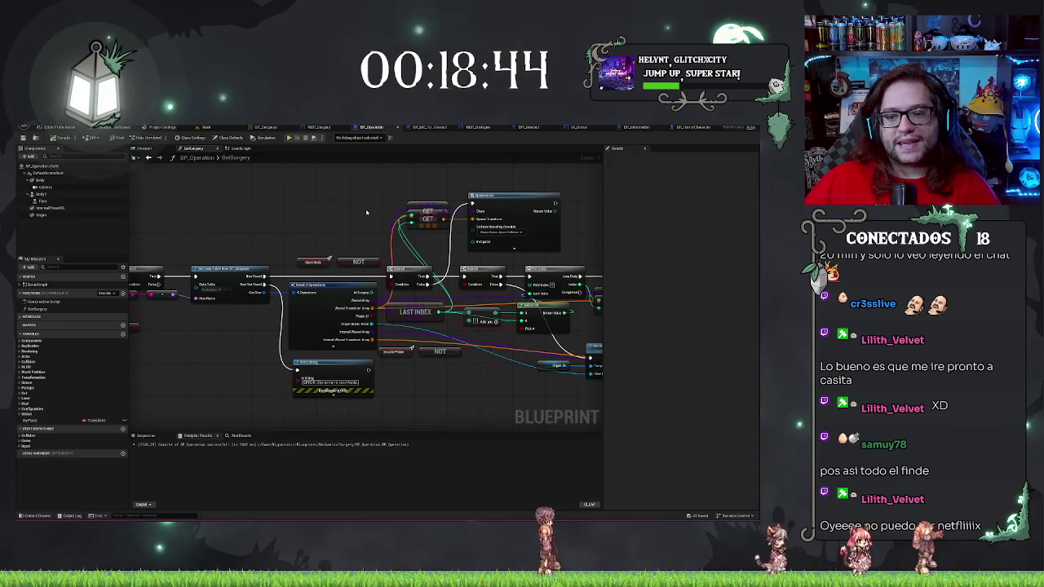
{"action": "left_click_drag", "start_coordinate": [474, 395], "coordinate": [362, 397]}
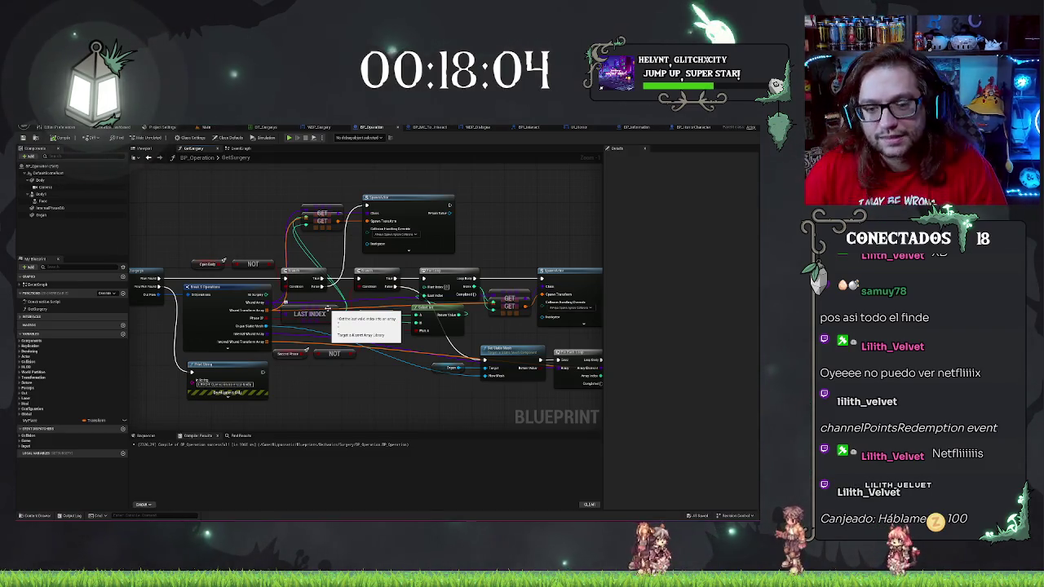
{"action": "mouse_move", "coordinate": [367, 429]}
{"action": "left_mouse_down"}
{"action": "mouse_move", "coordinate": [366, 380]}
{"action": "mouse_move", "coordinate": [391, 360]}
{"action": "mouse_move", "coordinate": [347, 353]}
{"action": "mouse_move", "coordinate": [354, 367]}
{"action": "left_mouse_up"}
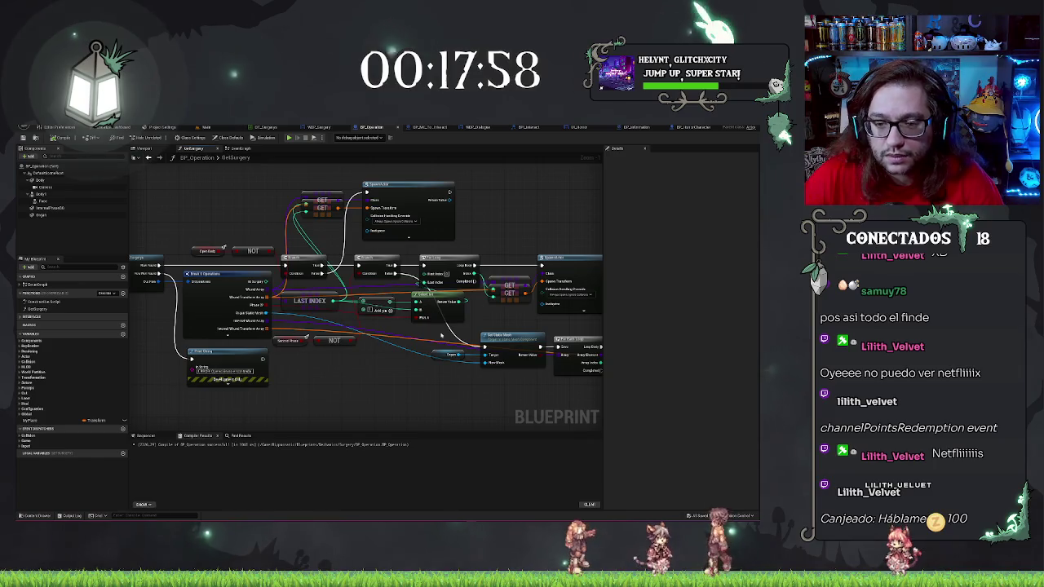
{"action": "scroll", "coordinate": [450, 268], "scroll_direction": "up", "scroll_amount": 1}
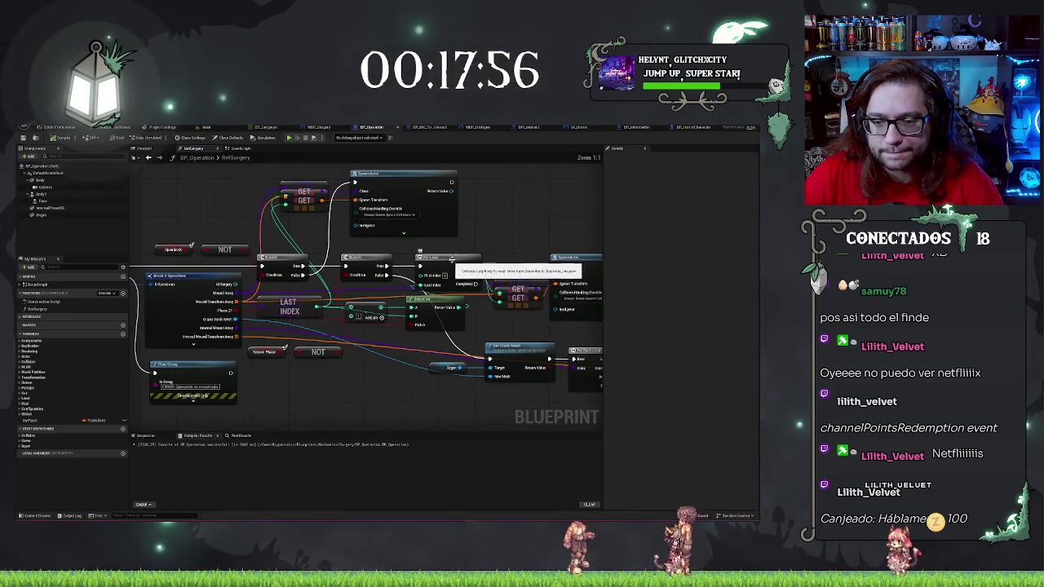
Inspect the For Loop, GET, SpawnActor and ADD nodes in GetSurgery
{"action": "left_click", "coordinate": [450, 269]}
{"action": "left_click_drag", "start_coordinate": [310, 296], "coordinate": [335, 297]}
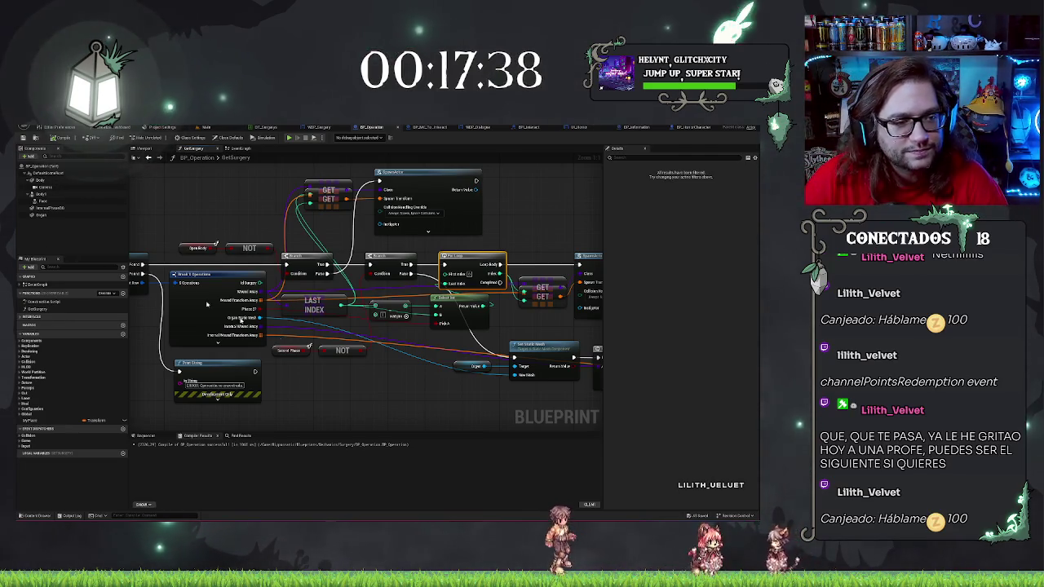
{"action": "left_click_drag", "start_coordinate": [333, 386], "coordinate": [310, 347]}
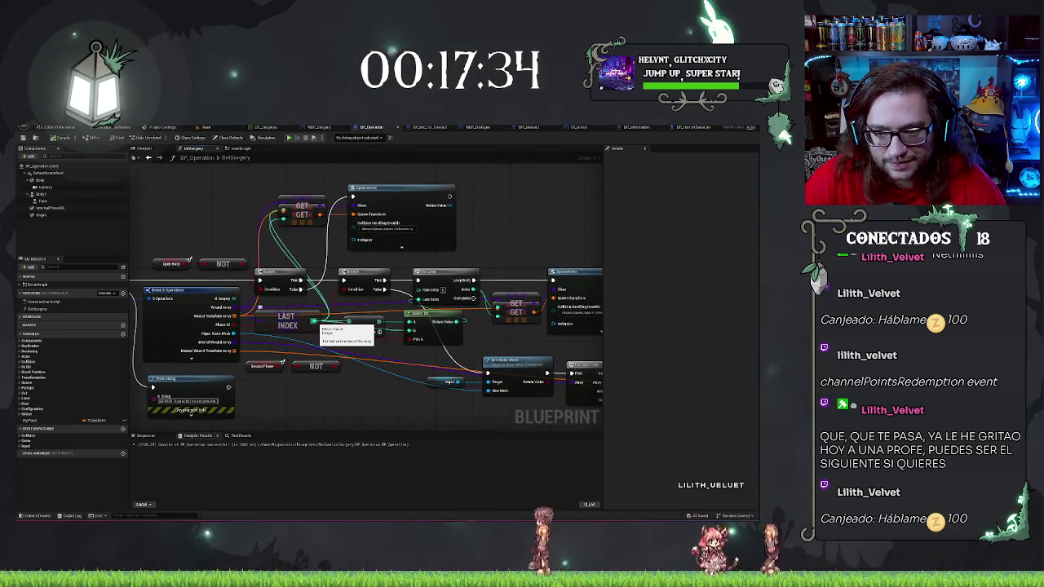
{"action": "left_click_drag", "start_coordinate": [417, 412], "coordinate": [312, 398]}
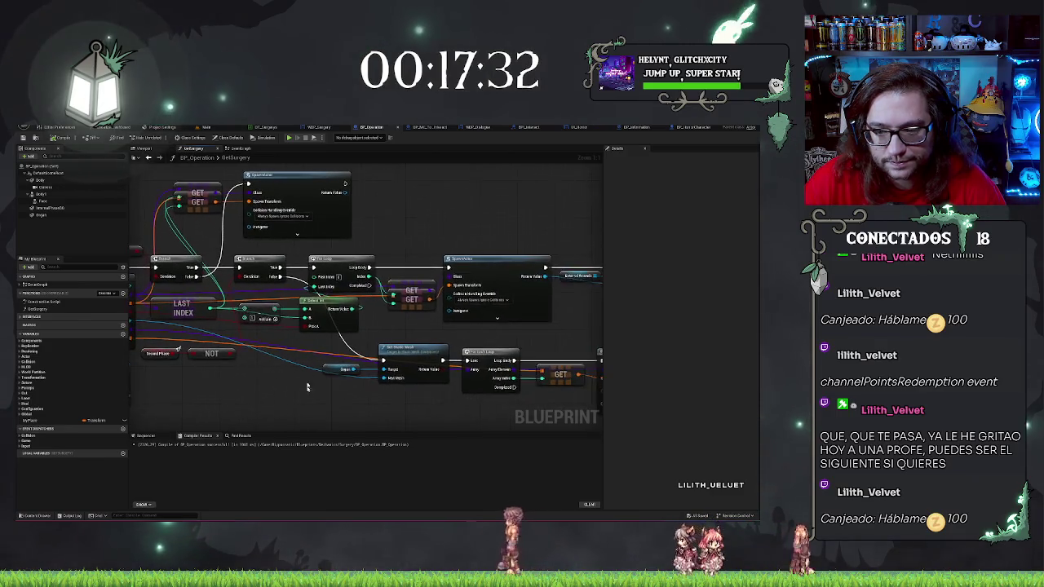
{"action": "mouse_move", "coordinate": [365, 244]}
{"action": "left_mouse_down"}
{"action": "mouse_move", "coordinate": [538, 318]}
{"action": "mouse_move", "coordinate": [604, 310]}
{"action": "mouse_move", "coordinate": [573, 299]}
{"action": "mouse_move", "coordinate": [596, 304]}
{"action": "mouse_move", "coordinate": [560, 304]}
{"action": "mouse_move", "coordinate": [571, 307]}
{"action": "mouse_move", "coordinate": [511, 328]}
{"action": "left_mouse_up"}
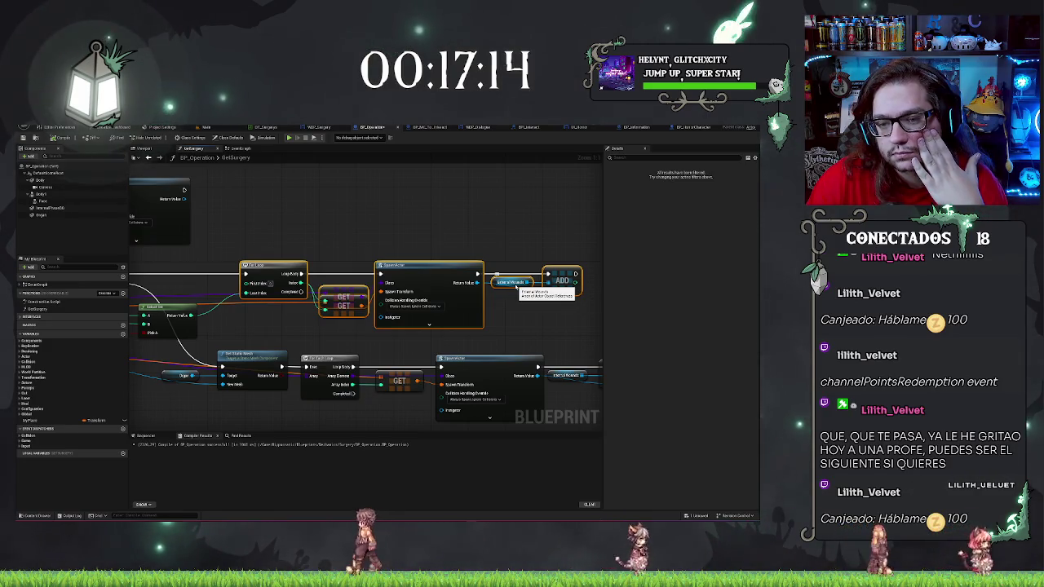
{"action": "mouse_move", "coordinate": [282, 300]}
{"action": "left_mouse_down"}
{"action": "mouse_move", "coordinate": [400, 280]}
{"action": "mouse_move", "coordinate": [471, 298]}
{"action": "left_mouse_up"}
Add an == node comparing LAST INDEX and wire its result into the Branch condition
{"action": "left_click_drag", "start_coordinate": [253, 327], "coordinate": [352, 354]}
{"action": "type", "text": "=="}
{"action": "key", "text": "Return"}
{"action": "left_click", "coordinate": [313, 349]}
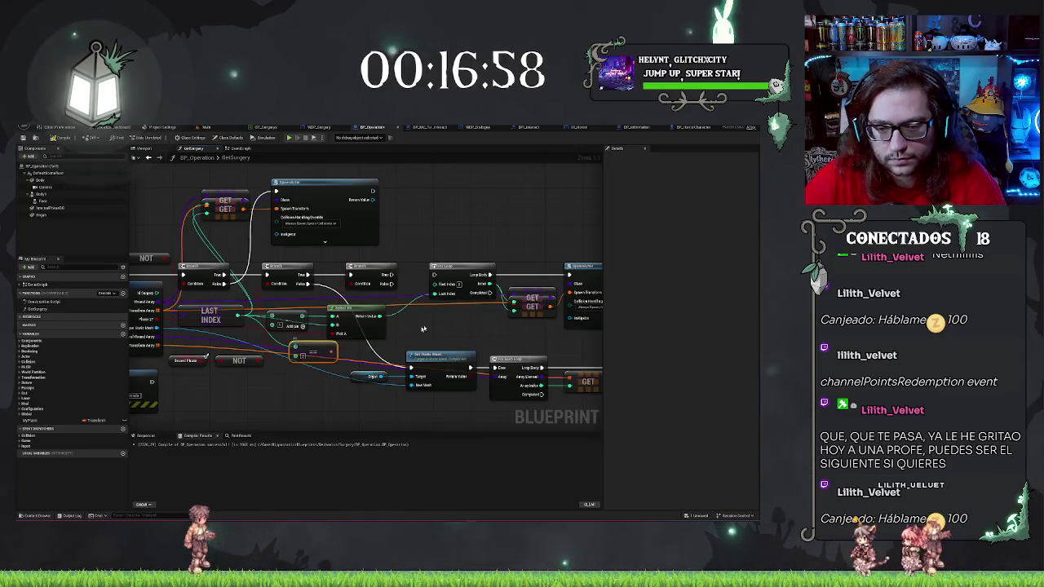
{"action": "left_click_drag", "start_coordinate": [236, 318], "coordinate": [285, 350]}
{"action": "type", "text": "=="}
{"action": "key", "text": "Return"}
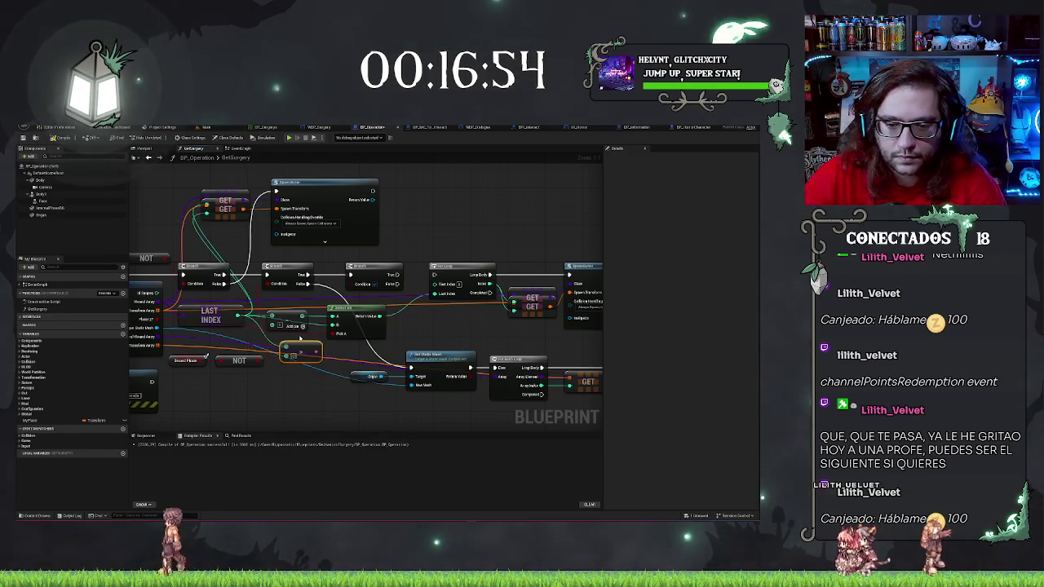
{"action": "mouse_move", "coordinate": [316, 351]}
{"action": "left_mouse_down"}
{"action": "mouse_move", "coordinate": [358, 285]}
{"action": "mouse_move", "coordinate": [433, 326]}
{"action": "left_mouse_up"}
{"action": "type", "text": "get"}
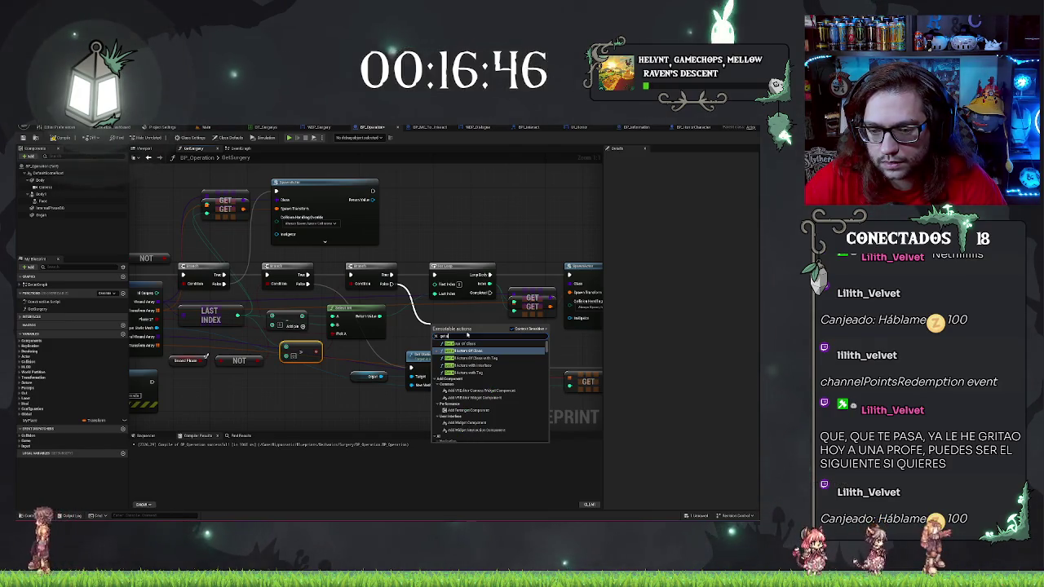
Duplicate the GET node near the Branch, LAST INDEX and NOT nodes
{"action": "left_click_drag", "start_coordinate": [510, 289], "coordinate": [330, 297]}
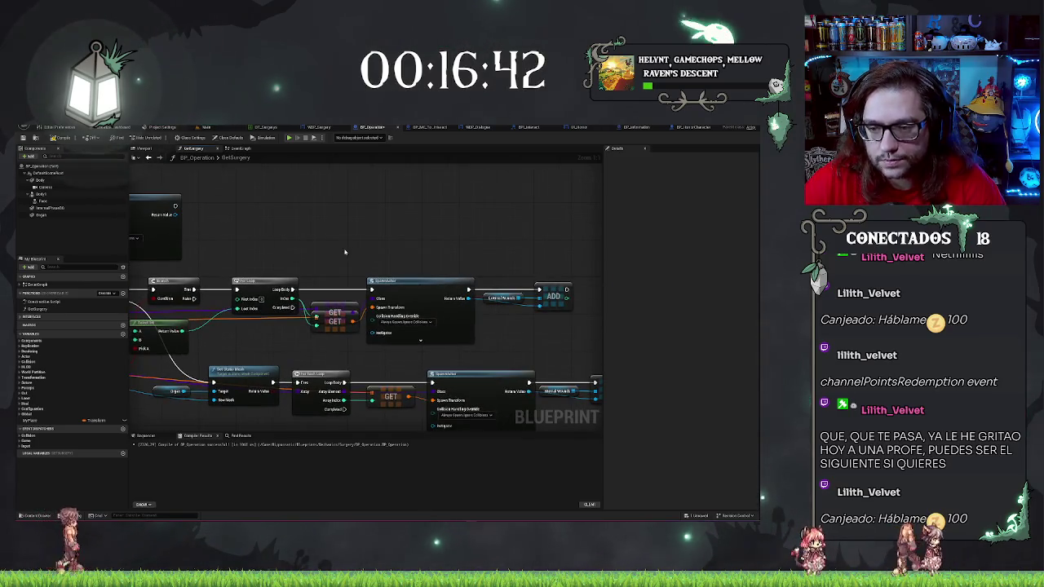
{"action": "left_click_drag", "start_coordinate": [344, 249], "coordinate": [431, 334]}
{"action": "left_click_drag", "start_coordinate": [371, 275], "coordinate": [434, 278]}
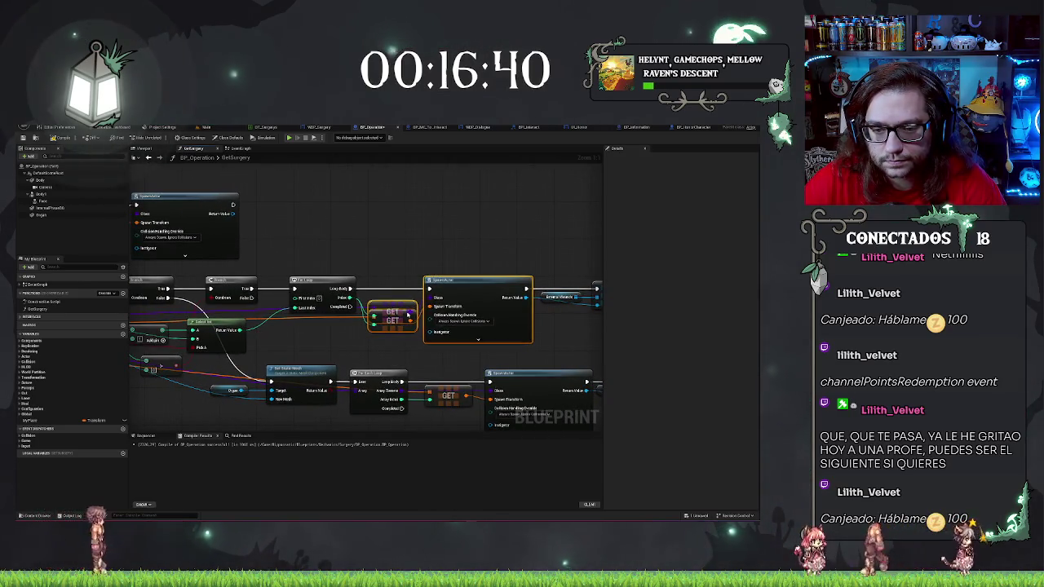
{"action": "left_click_drag", "start_coordinate": [208, 372], "coordinate": [330, 348]}
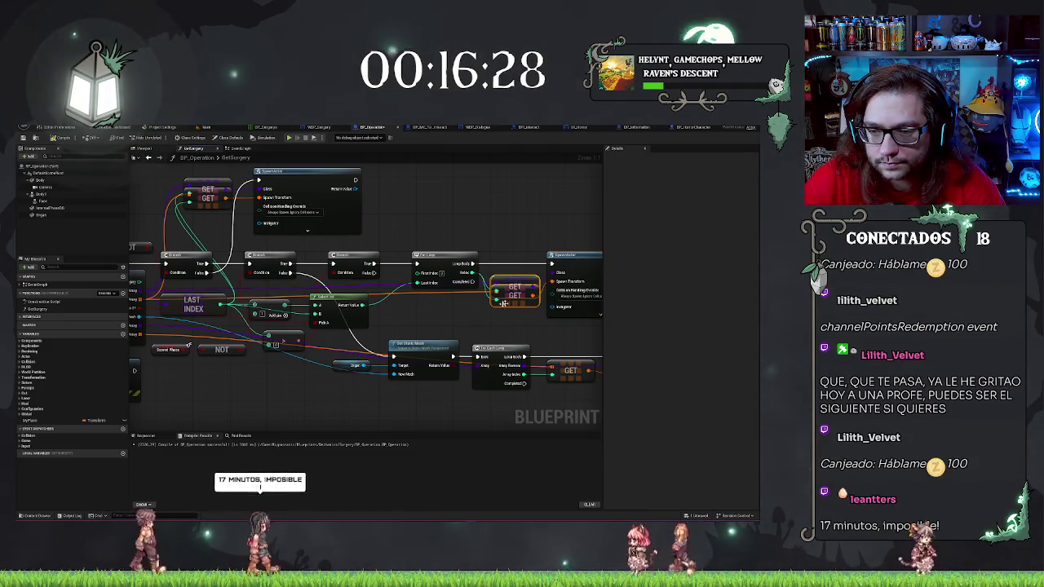
{"action": "key", "text": "ctrl+d"}
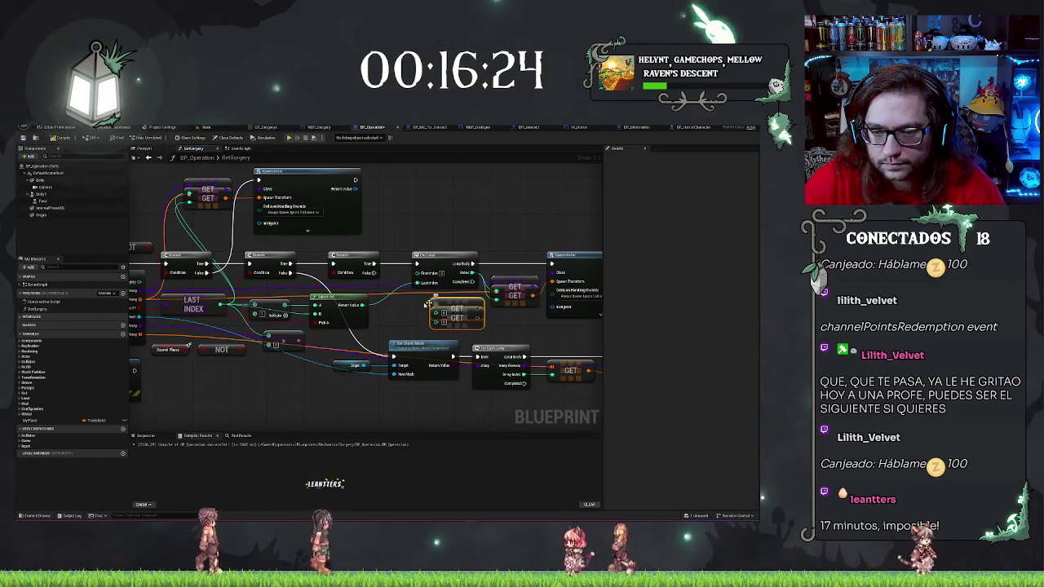
{"action": "left_click_drag", "start_coordinate": [426, 304], "coordinate": [453, 305]}
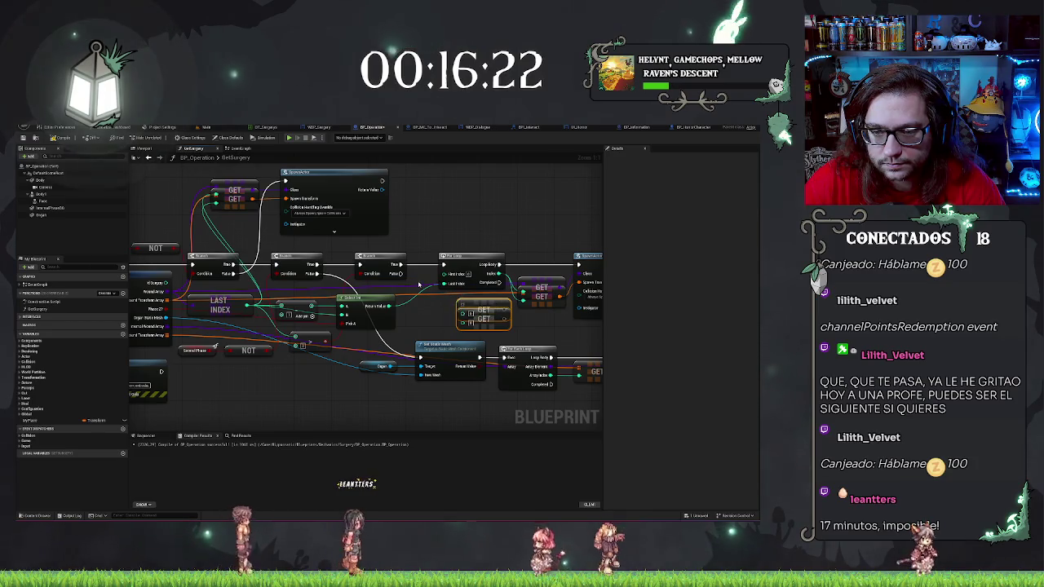
Add a reroute node on the loop index wire and connect it to the GET node's input
{"action": "double_click", "coordinate": [417, 283]}
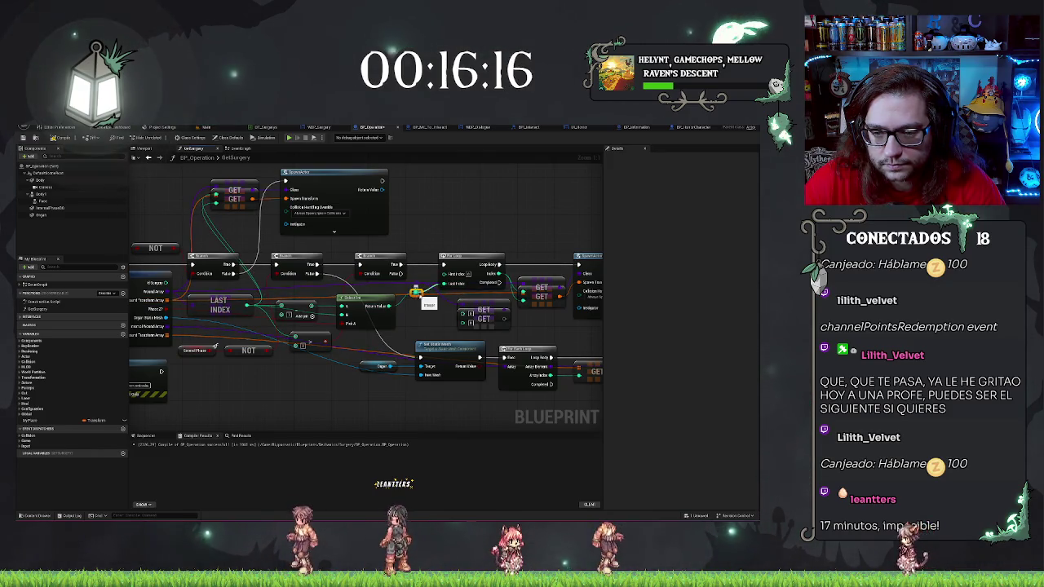
{"action": "key", "text": "ctrl+z"}
{"action": "mouse_move", "coordinate": [412, 293]}
{"action": "left_mouse_down"}
{"action": "mouse_move", "coordinate": [467, 322]}
{"action": "mouse_move", "coordinate": [410, 292]}
{"action": "left_mouse_up"}
{"action": "left_click", "coordinate": [492, 323]}
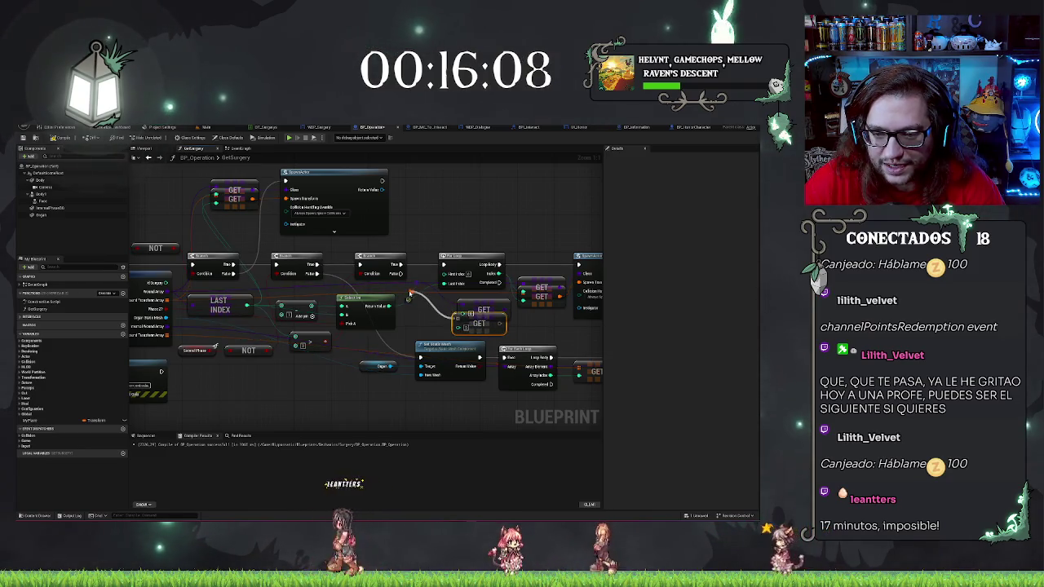
{"action": "left_click_drag", "start_coordinate": [529, 325], "coordinate": [433, 292]}
Paste a duplicate of the SpawnActor node
{"action": "left_click", "coordinate": [527, 238]}
{"action": "left_click_drag", "start_coordinate": [595, 282], "coordinate": [559, 271]}
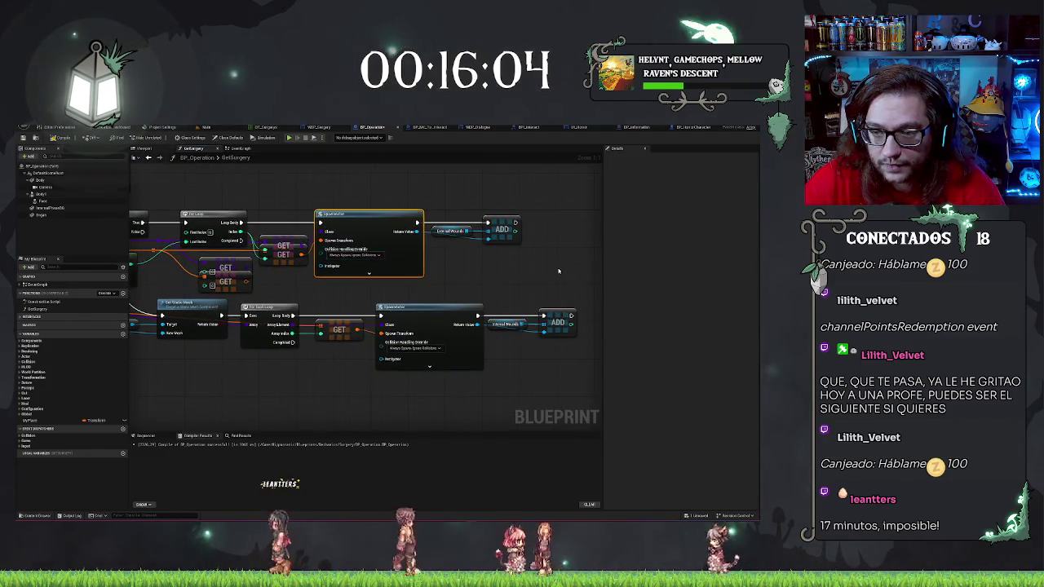
{"action": "key", "text": "ctrl+v"}
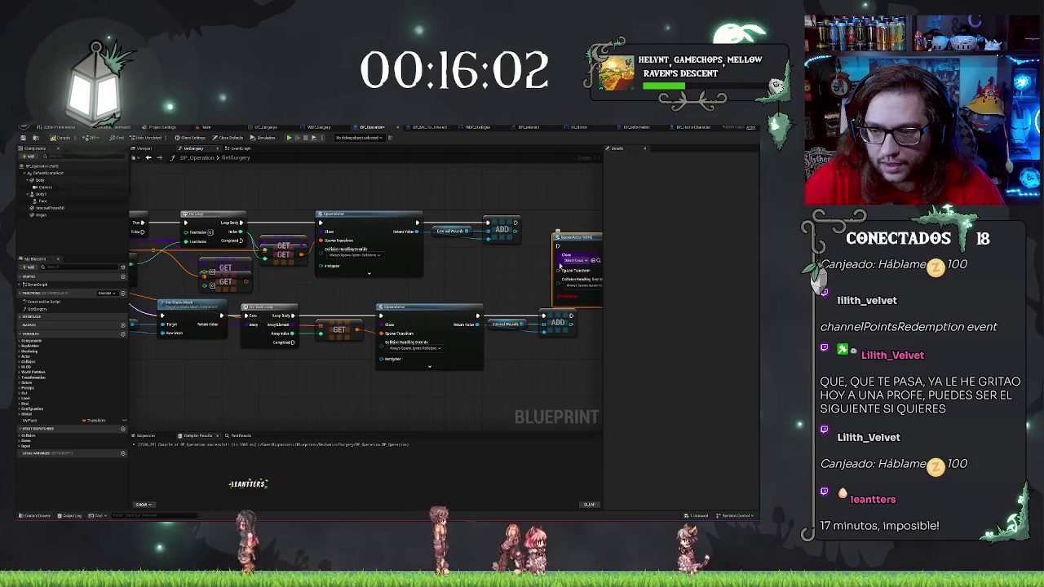
Feed the GET result into the new SpawnActor's Spawn Transform
{"action": "mouse_move", "coordinate": [559, 270]}
{"action": "left_mouse_down"}
{"action": "mouse_move", "coordinate": [246, 270]}
{"action": "mouse_move", "coordinate": [563, 261]}
{"action": "mouse_move", "coordinate": [469, 261]}
{"action": "left_mouse_up"}
{"action": "left_click_drag", "start_coordinate": [430, 217], "coordinate": [473, 223]}
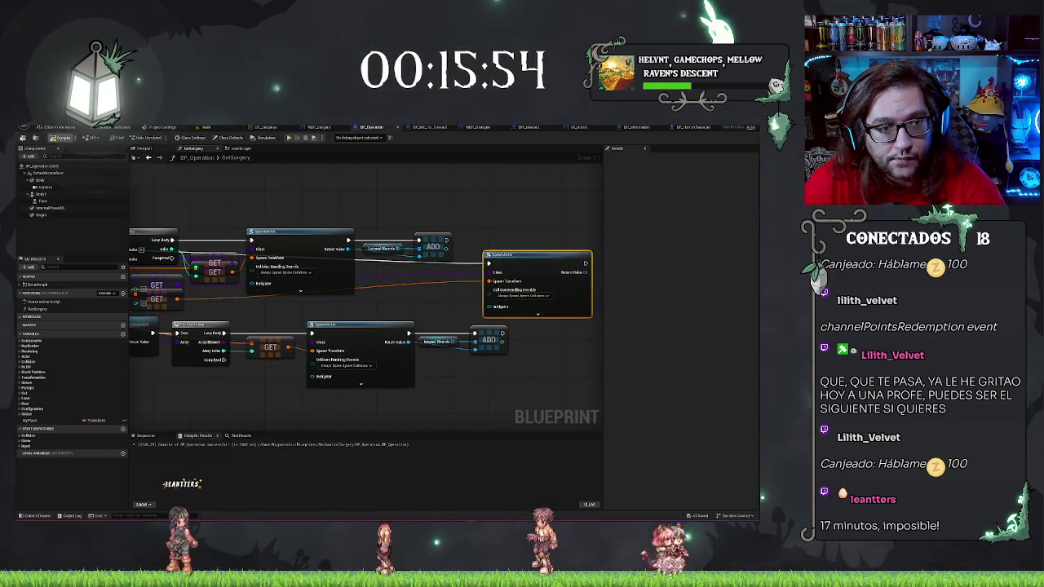
{"action": "left_click_drag", "start_coordinate": [245, 193], "coordinate": [318, 223]}
{"action": "scroll", "coordinate": [319, 223], "scroll_direction": "down", "scroll_amount": 1}
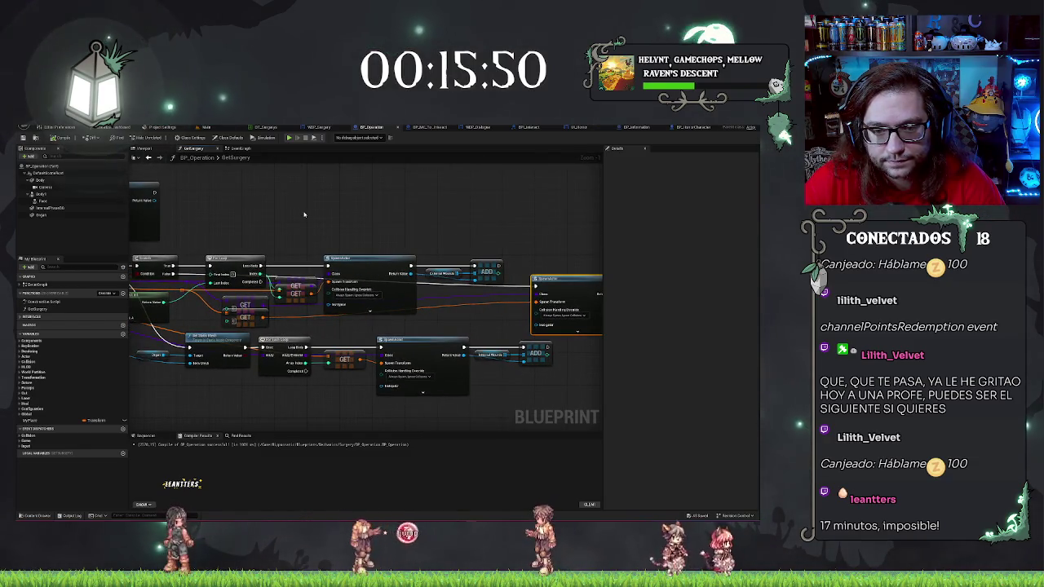
Align the SpawnActor, GET, Cast, ADD and reroute nodes into a tidy layout
{"action": "mouse_move", "coordinate": [284, 239]}
{"action": "left_mouse_down"}
{"action": "mouse_move", "coordinate": [417, 316]}
{"action": "mouse_move", "coordinate": [502, 307]}
{"action": "left_mouse_up"}
{"action": "mouse_move", "coordinate": [393, 263]}
{"action": "left_mouse_down"}
{"action": "mouse_move", "coordinate": [385, 234]}
{"action": "mouse_move", "coordinate": [399, 202]}
{"action": "left_mouse_up"}
{"action": "left_click", "coordinate": [489, 253]}
{"action": "left_click_drag", "start_coordinate": [576, 278], "coordinate": [380, 269]}
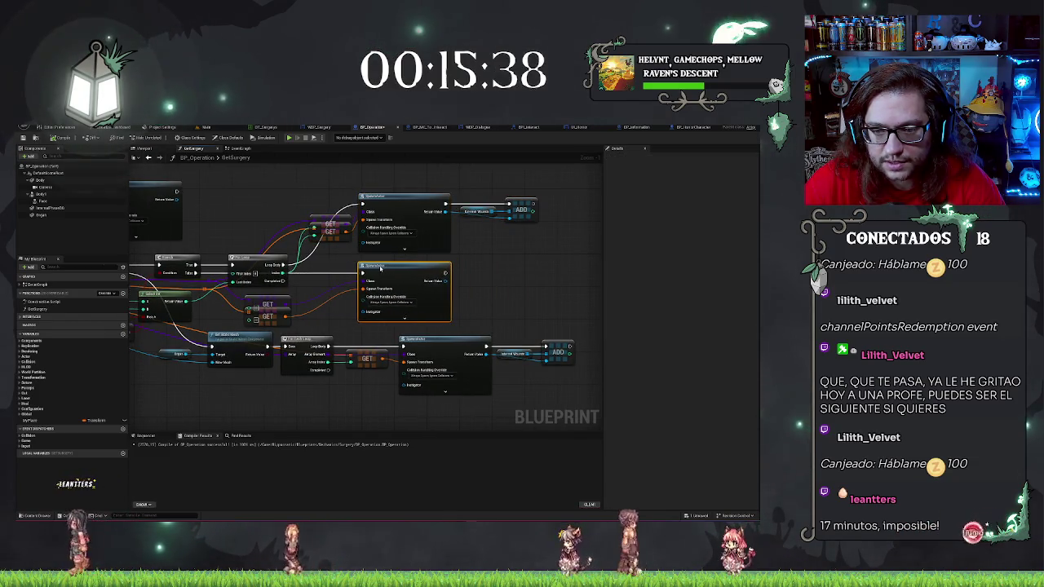
{"action": "left_click", "coordinate": [274, 315]}
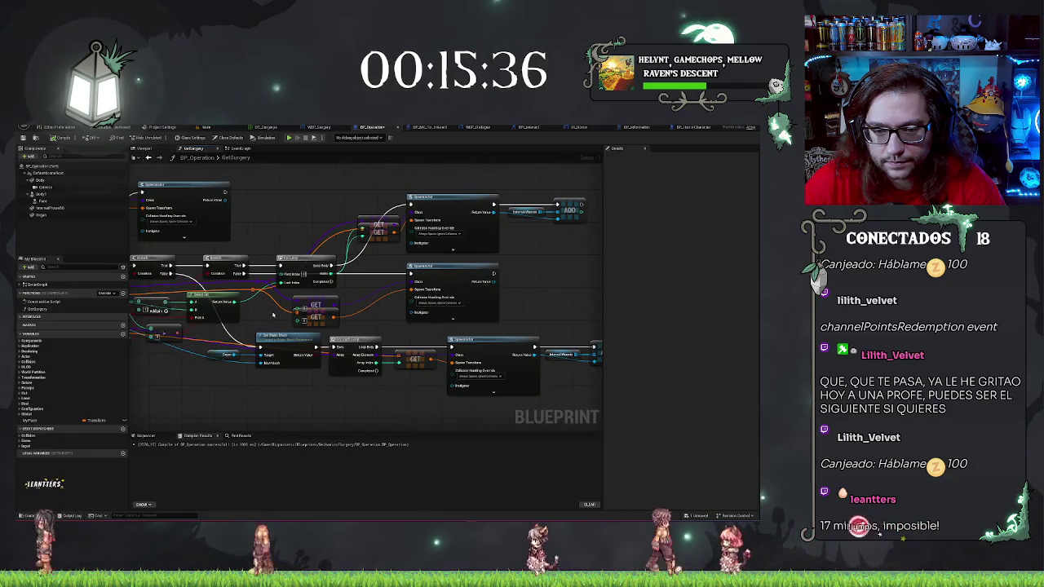
{"action": "left_click_drag", "start_coordinate": [315, 313], "coordinate": [378, 295]}
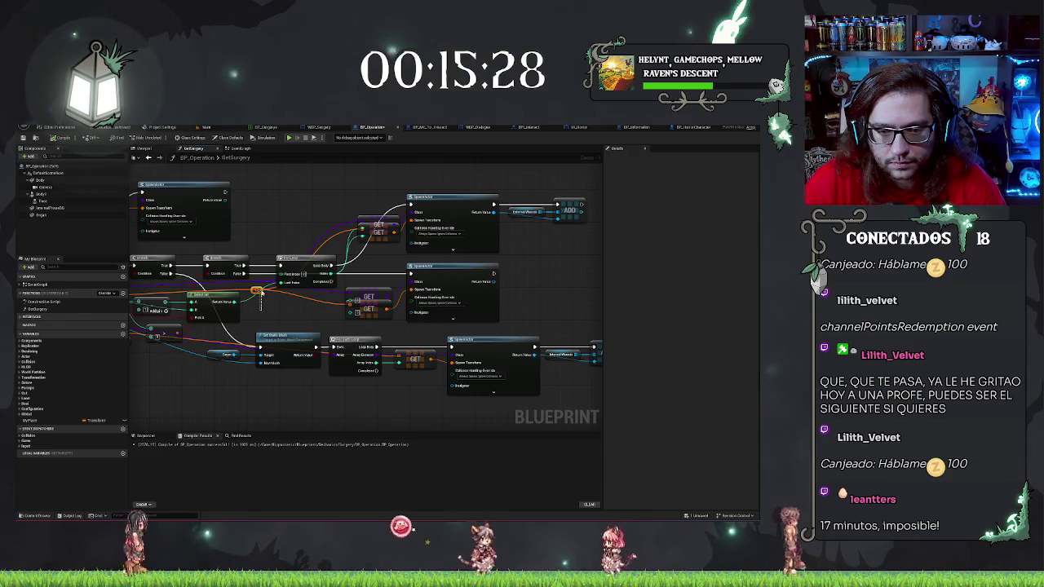
{"action": "mouse_move", "coordinate": [260, 292]}
{"action": "left_mouse_down"}
{"action": "mouse_move", "coordinate": [258, 307]}
{"action": "mouse_move", "coordinate": [321, 299]}
{"action": "left_mouse_up"}
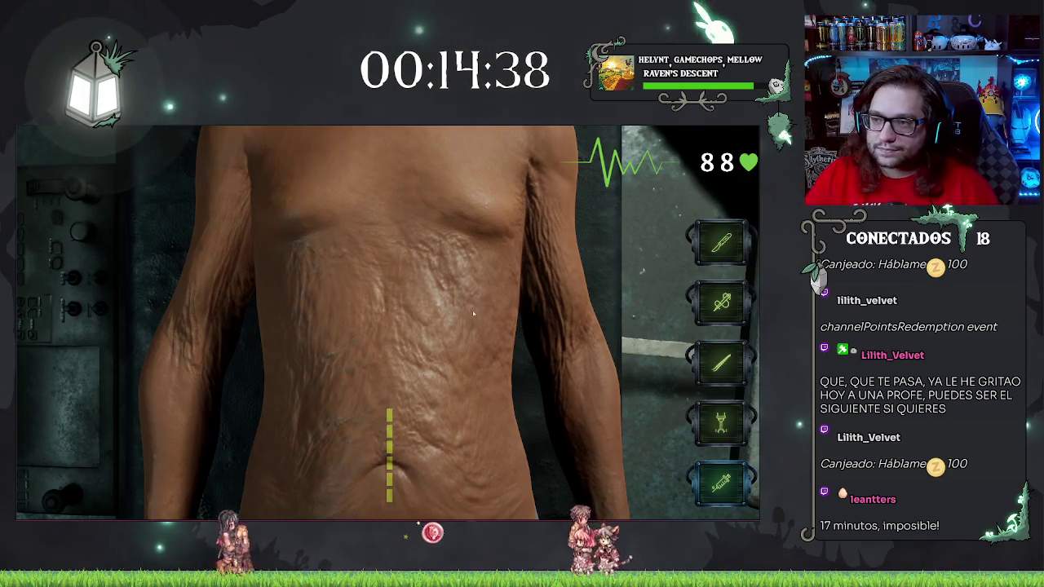
{"action": "left_click_drag", "start_coordinate": [389, 415], "coordinate": [388, 492]}
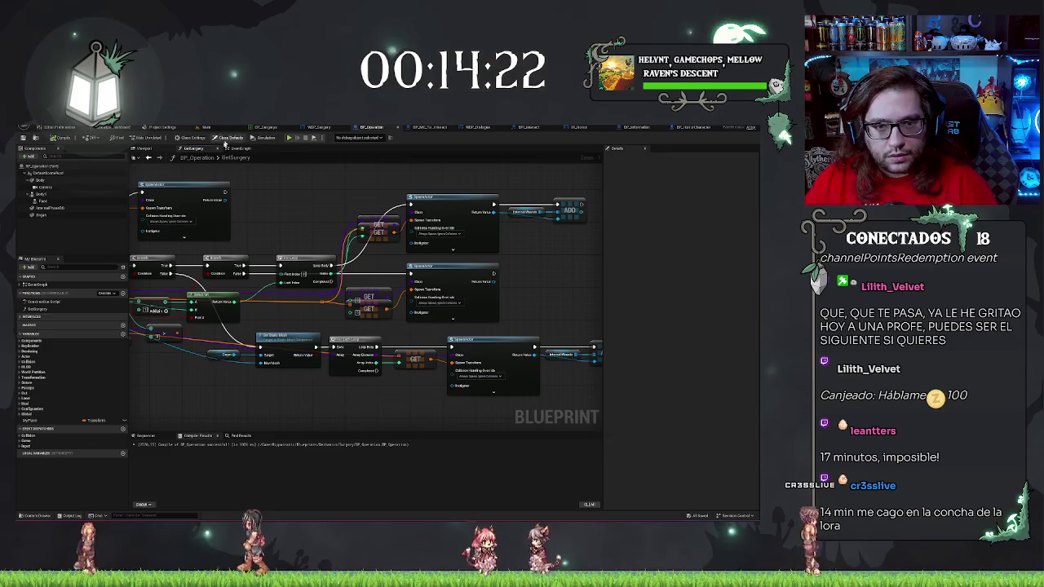
{"action": "left_click", "coordinate": [206, 128]}
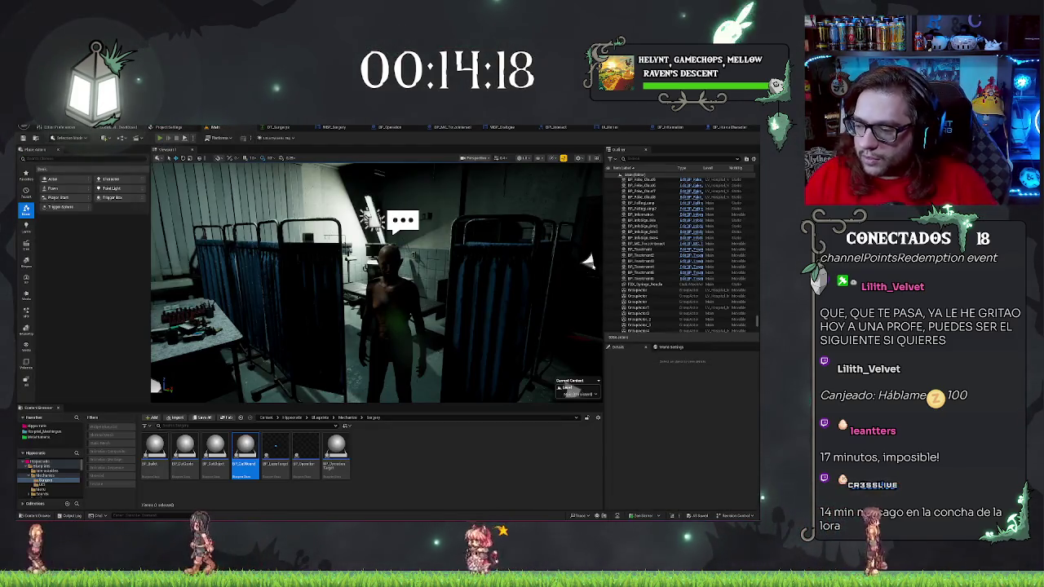
Start a Play-in-Editor session and walk through the doors and red corridor into the bunk-bed room
{"action": "key", "text": "alt+p"}
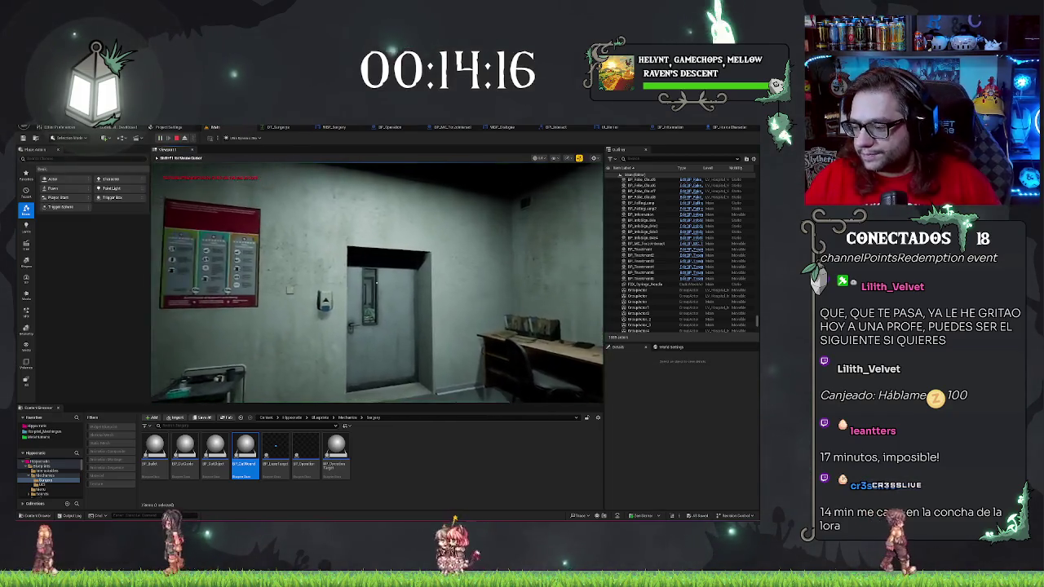
{"action": "key", "text": "w"}
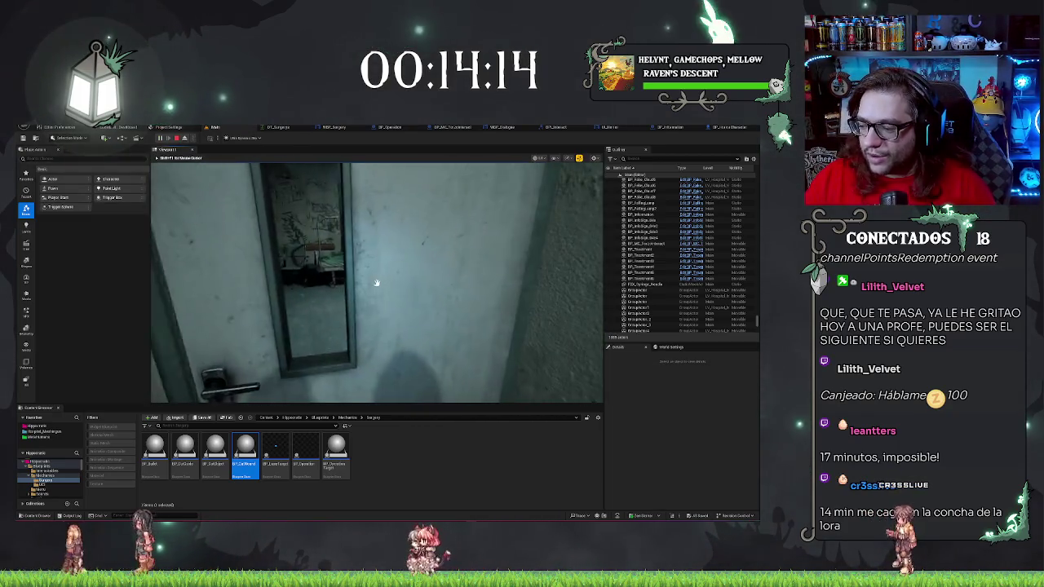
{"action": "left_click", "coordinate": [376, 283]}
{"action": "key", "text": "w"}
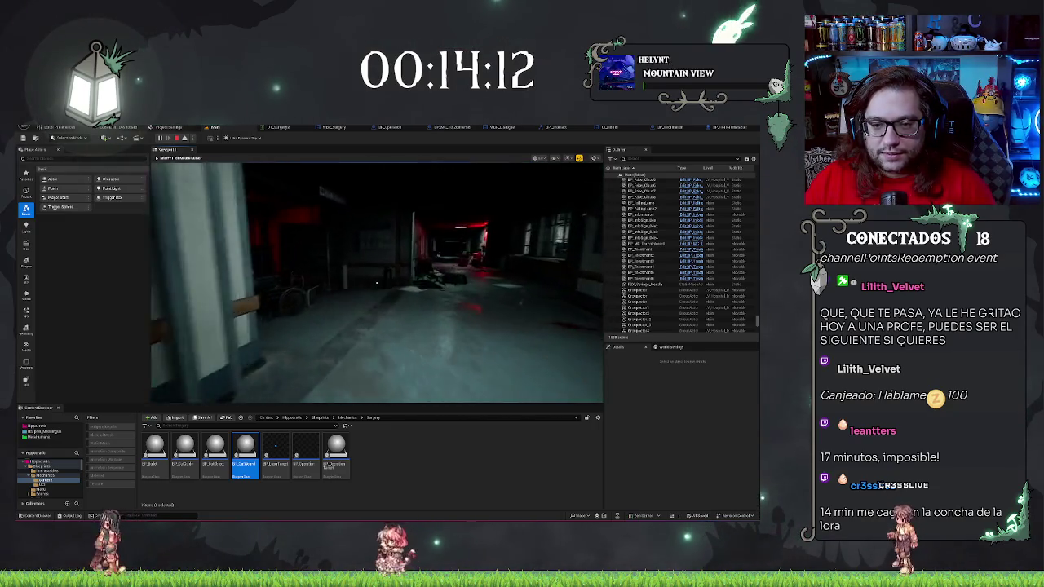
{"action": "key", "text": "w"}
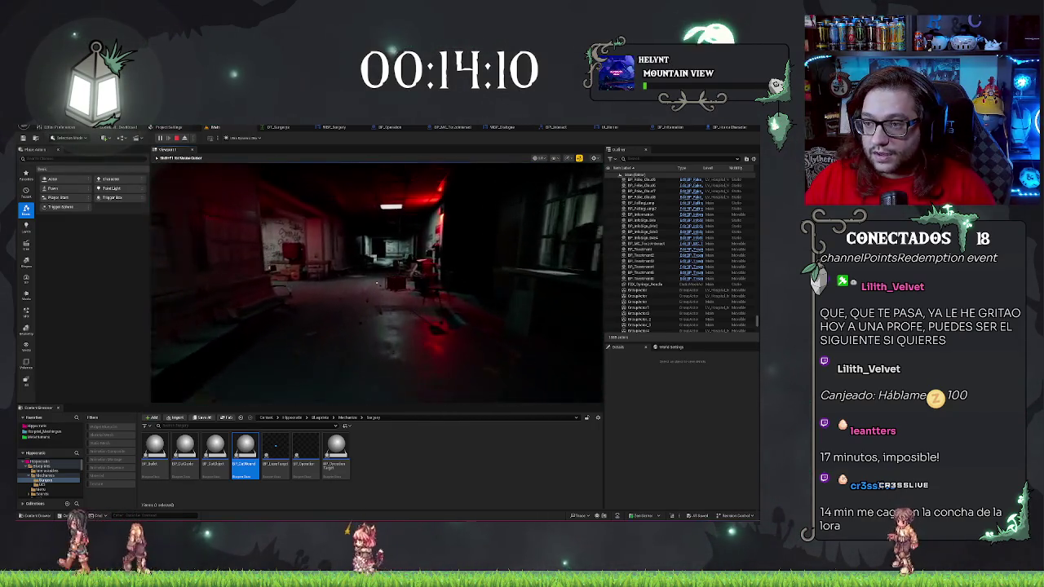
{"action": "key", "text": "w"}
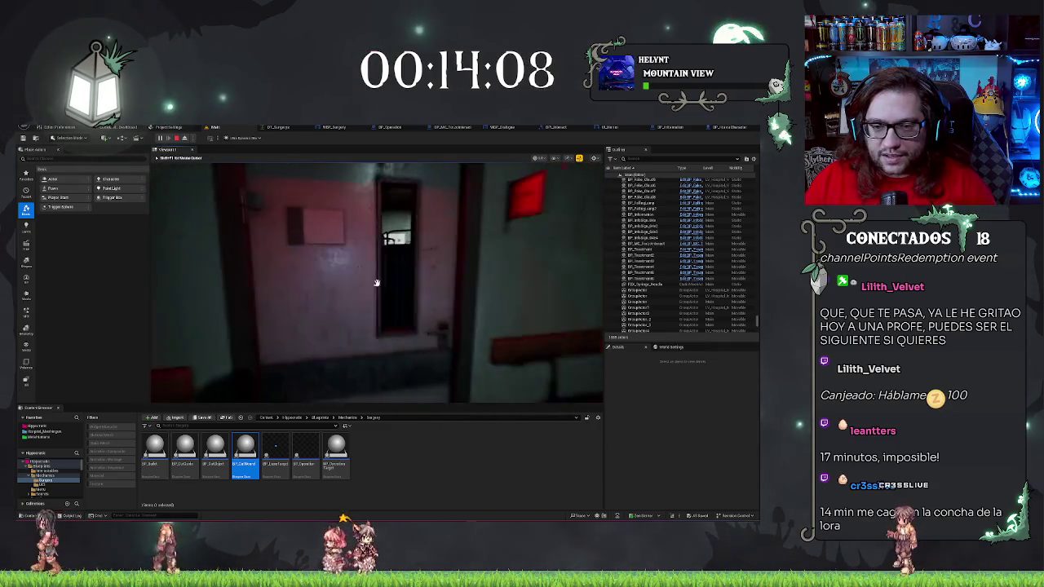
{"action": "left_click", "coordinate": [376, 283]}
{"action": "key", "text": "w"}
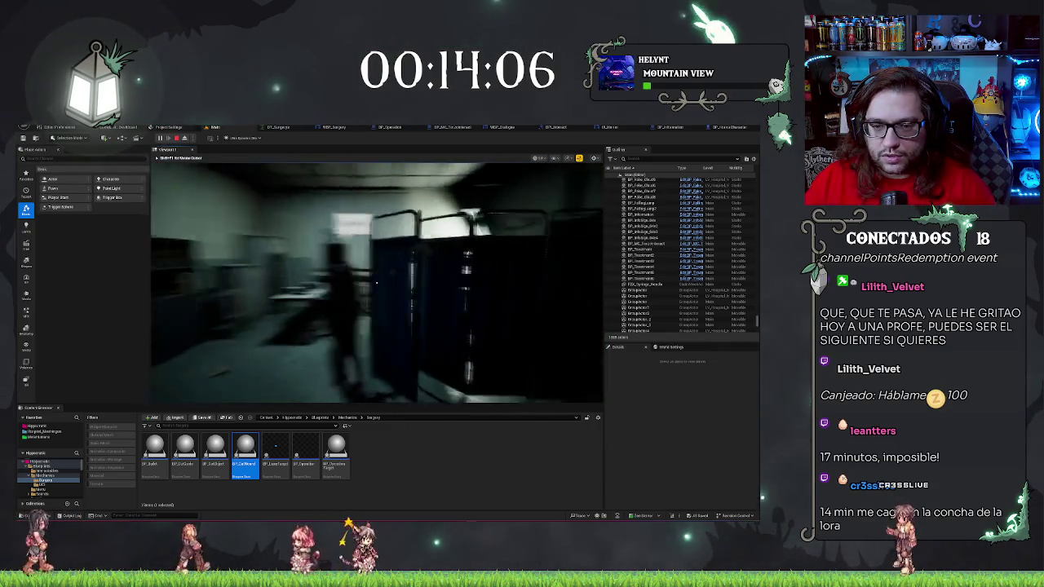
Accept the Naked Guy's surgery offer, then eject with F8 and select the operation actor's components
{"action": "left_click", "coordinate": [376, 283]}
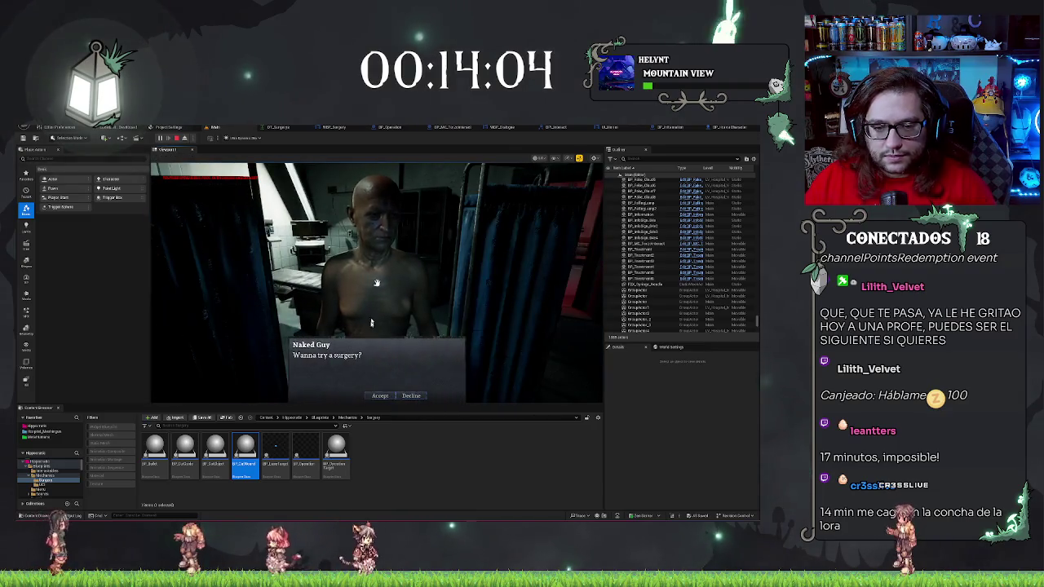
{"action": "left_click", "coordinate": [380, 396]}
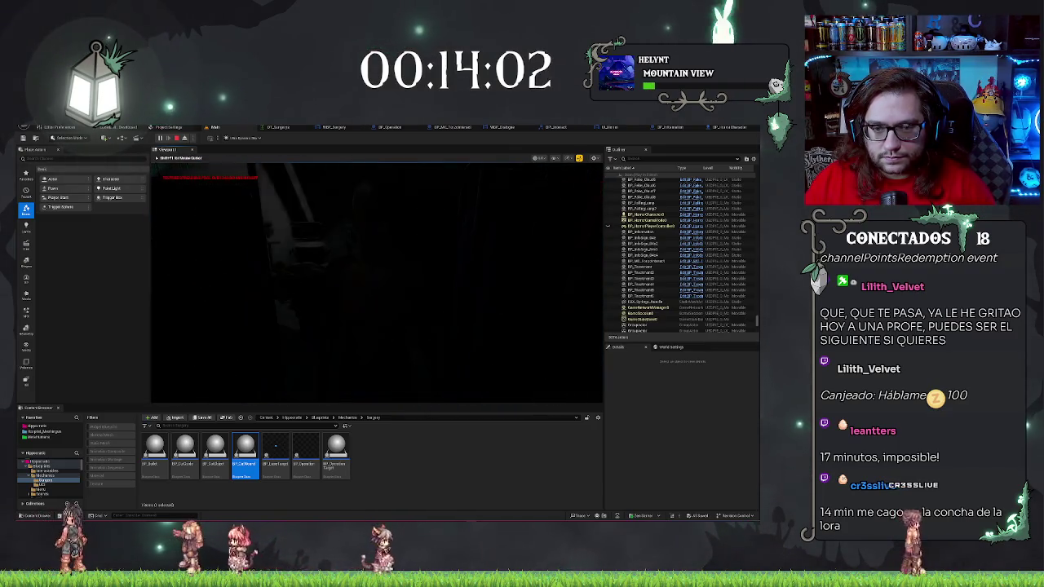
{"action": "left_click", "coordinate": [406, 397]}
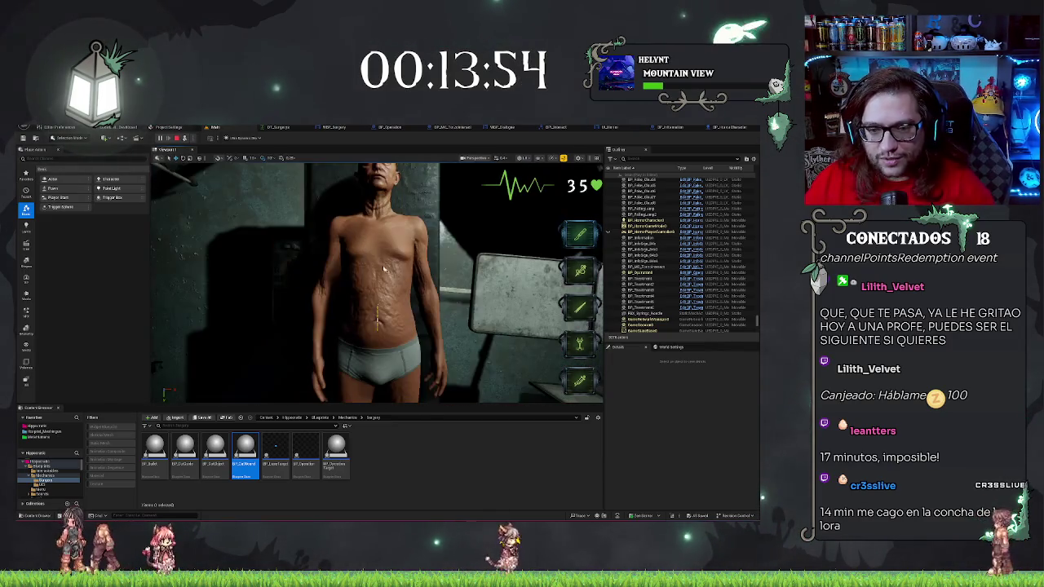
{"action": "key", "text": "F8"}
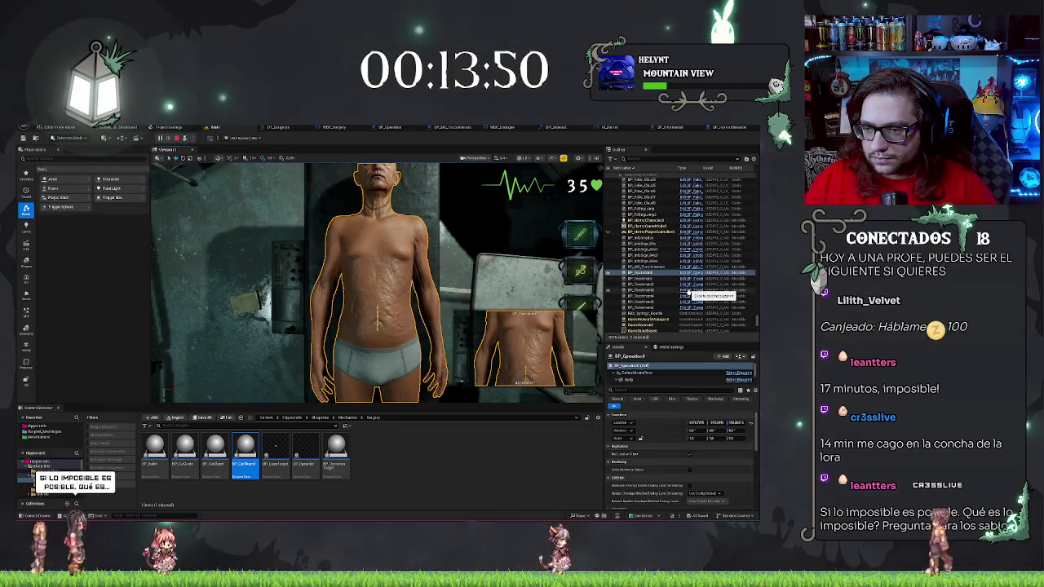
{"action": "left_click", "coordinate": [662, 381]}
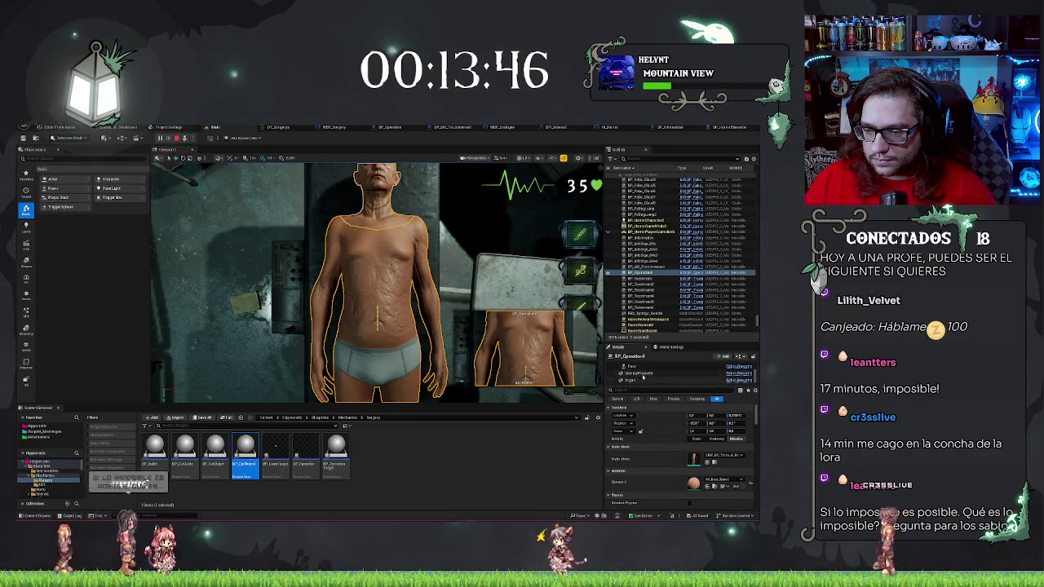
Filter the operation actor components' Details to Collision with 'coll', compare them, then stop the playtest
{"action": "left_click", "coordinate": [644, 373]}
{"action": "type", "text": "coll"}
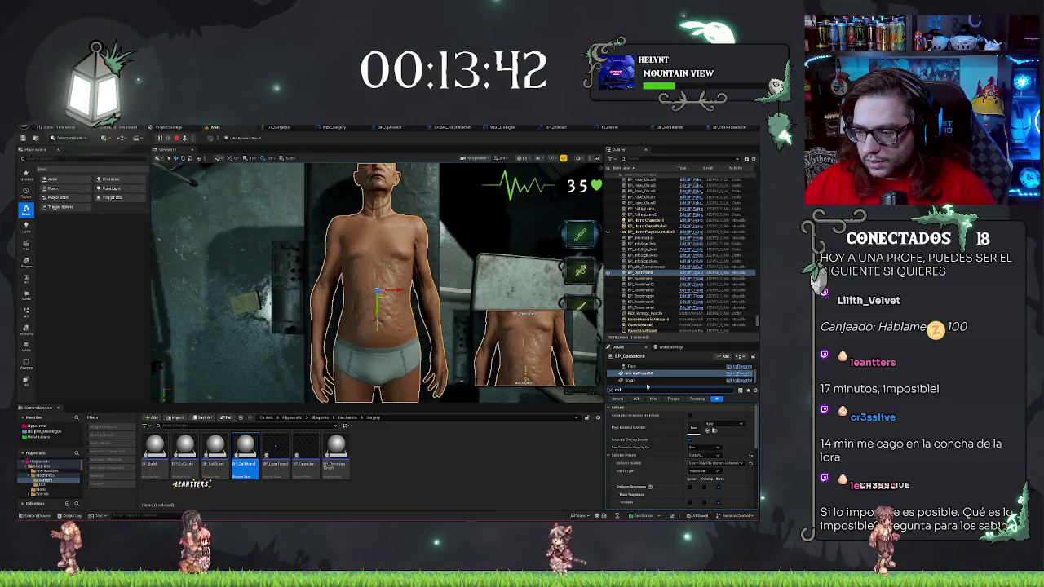
{"action": "scroll", "coordinate": [750, 484], "scroll_direction": "down", "scroll_amount": 3}
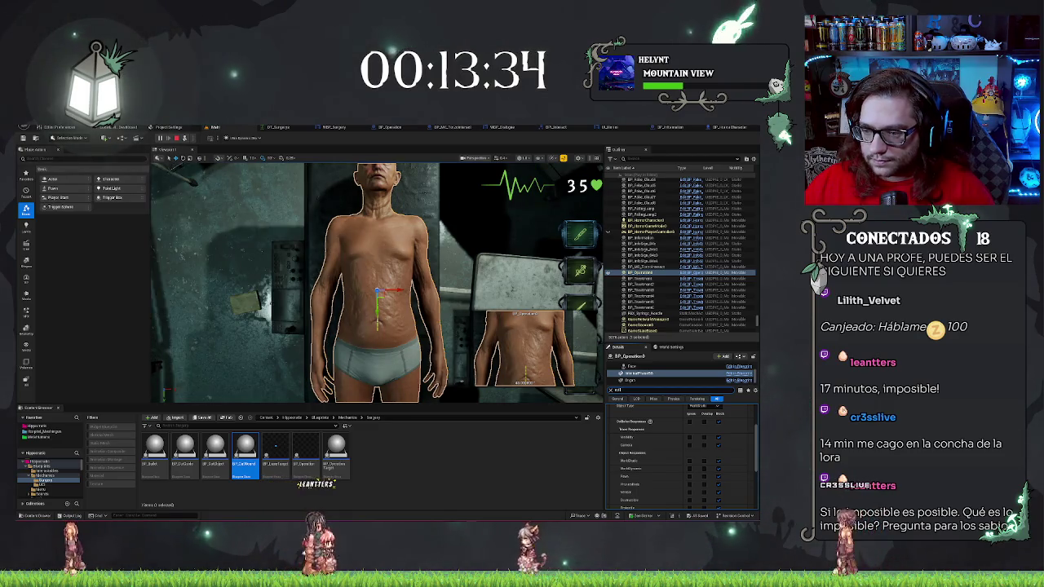
{"action": "left_click", "coordinate": [635, 381]}
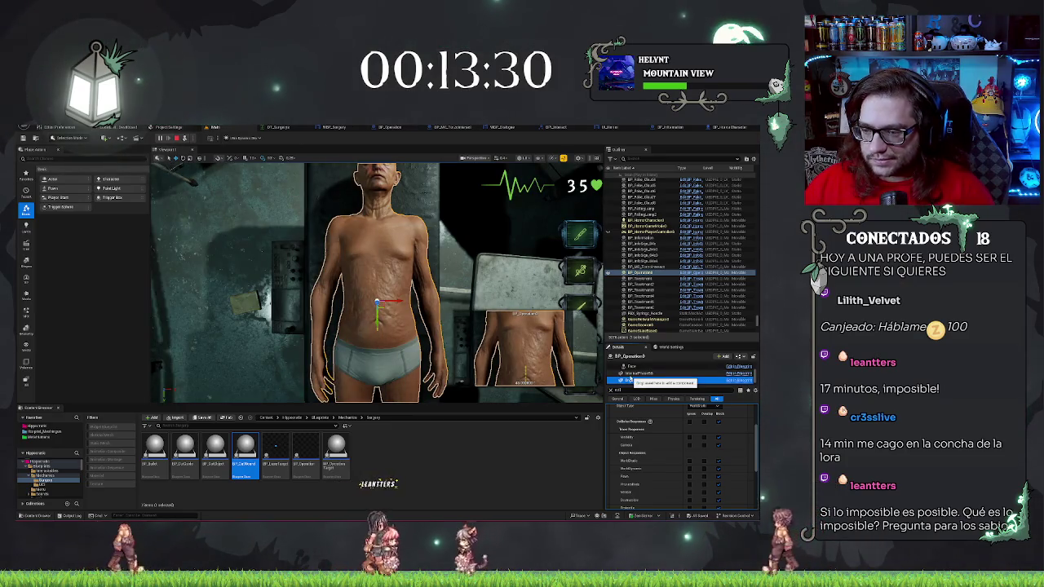
{"action": "left_click", "coordinate": [636, 372]}
{"action": "left_click", "coordinate": [634, 381]}
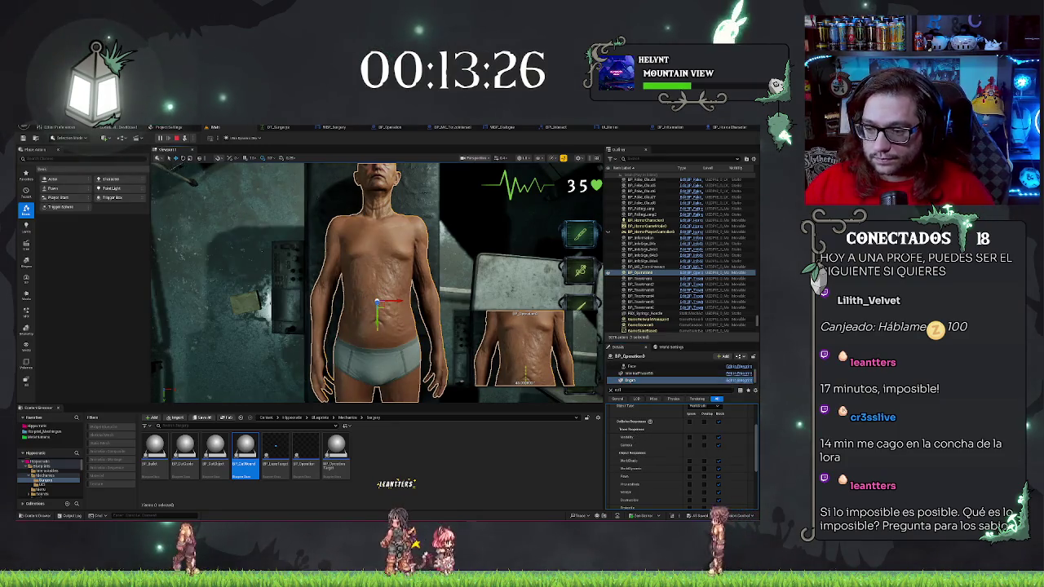
{"action": "left_click", "coordinate": [378, 318]}
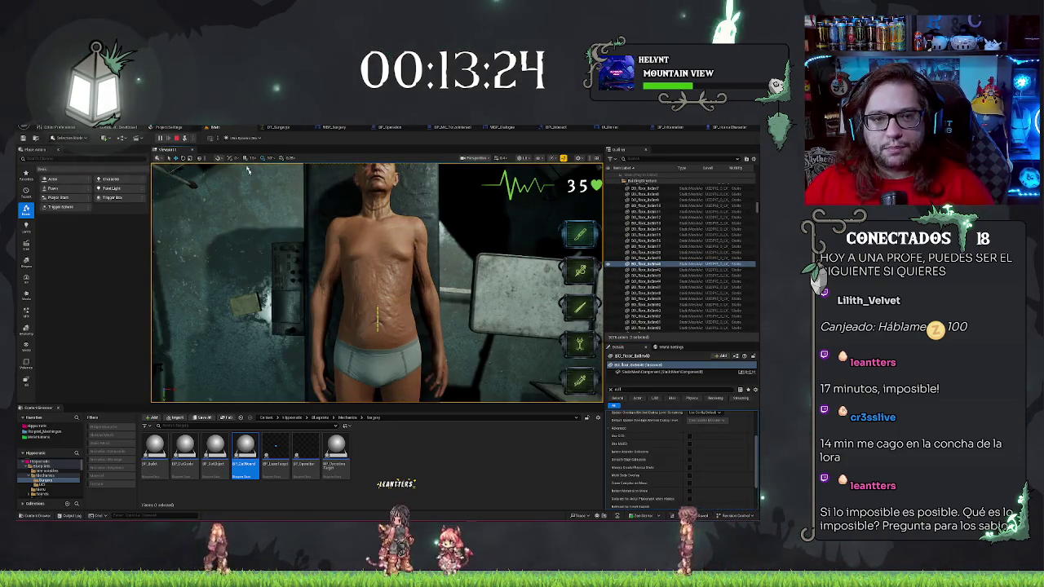
{"action": "key", "text": "Escape"}
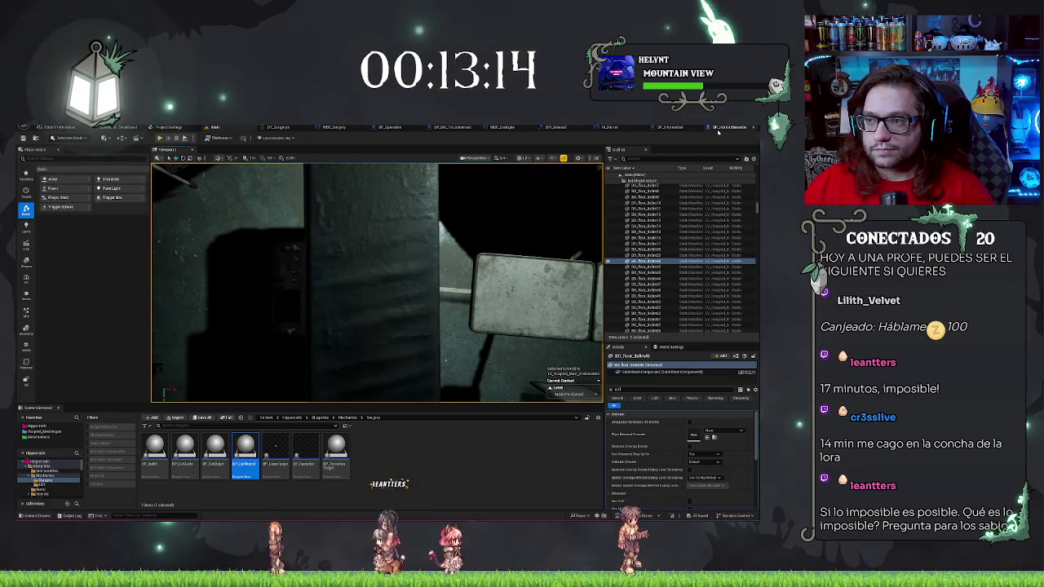
In BP_Operation, filter a component's Details to its collision settings with 'coll'
{"action": "left_click", "coordinate": [385, 129]}
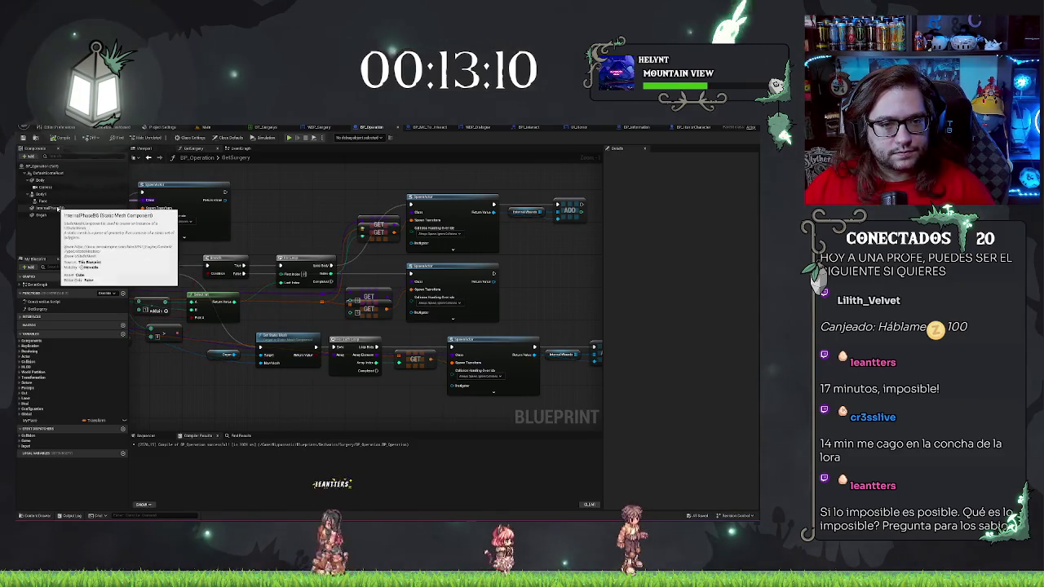
{"action": "left_click", "coordinate": [86, 209]}
{"action": "left_click", "coordinate": [640, 157]}
{"action": "type", "text": "coll"}
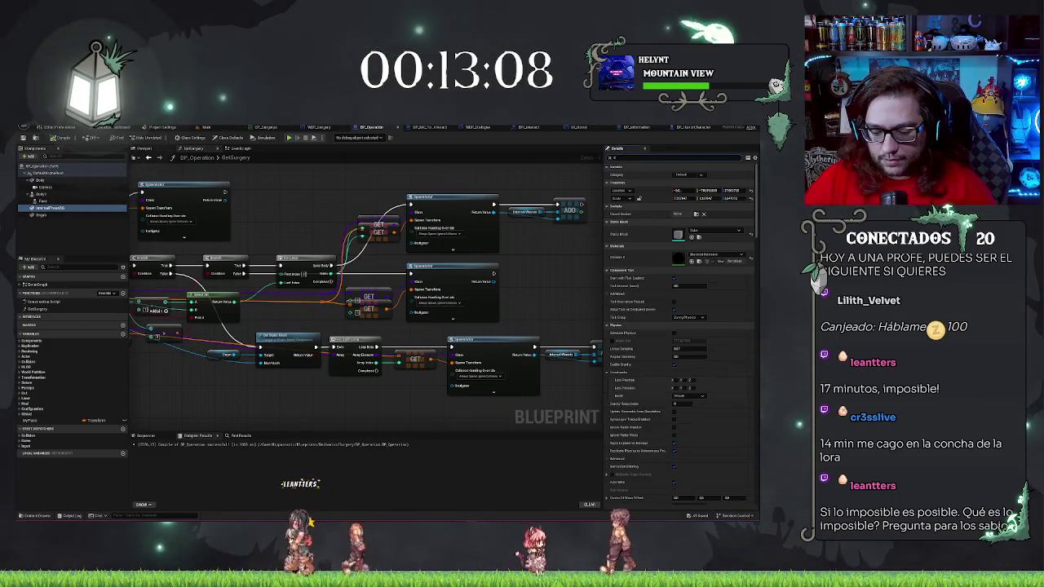
{"action": "left_click_drag", "start_coordinate": [326, 245], "coordinate": [390, 260]}
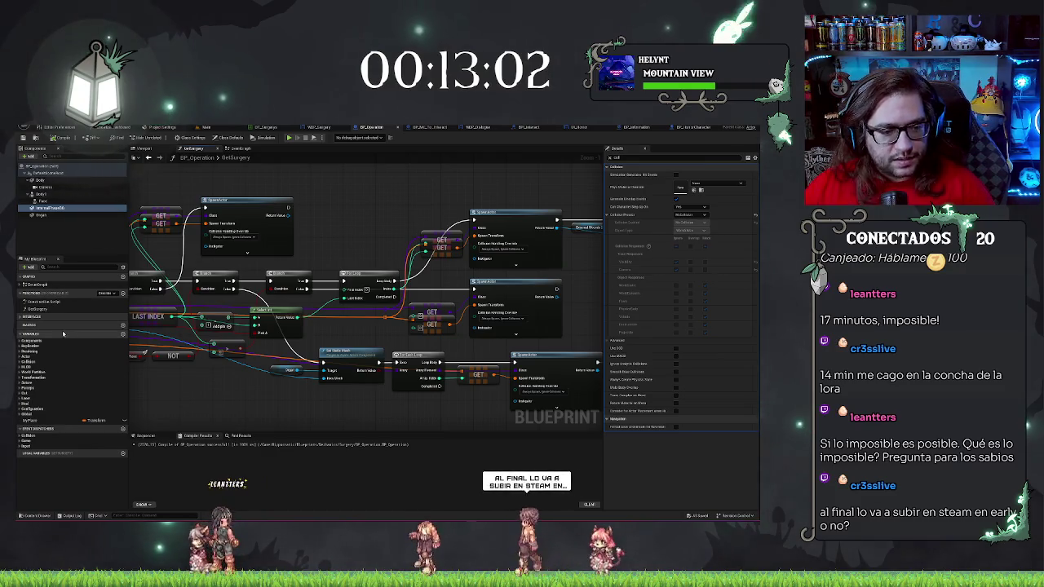
Restore the target wires in the Construction Script with undo/redo and save BP_Operation
{"action": "double_click", "coordinate": [42, 302]}
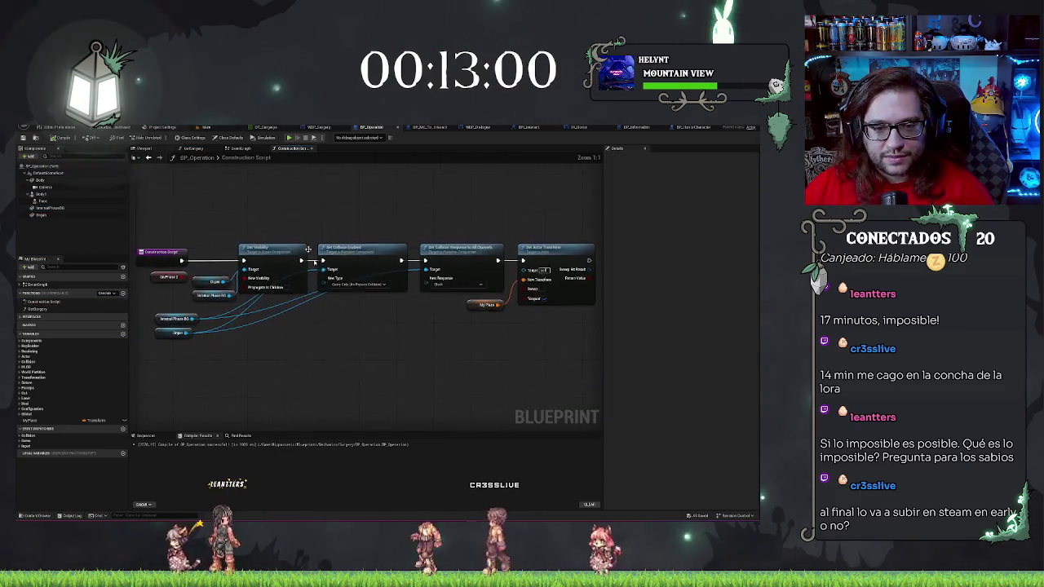
{"action": "left_click_drag", "start_coordinate": [323, 355], "coordinate": [382, 357]}
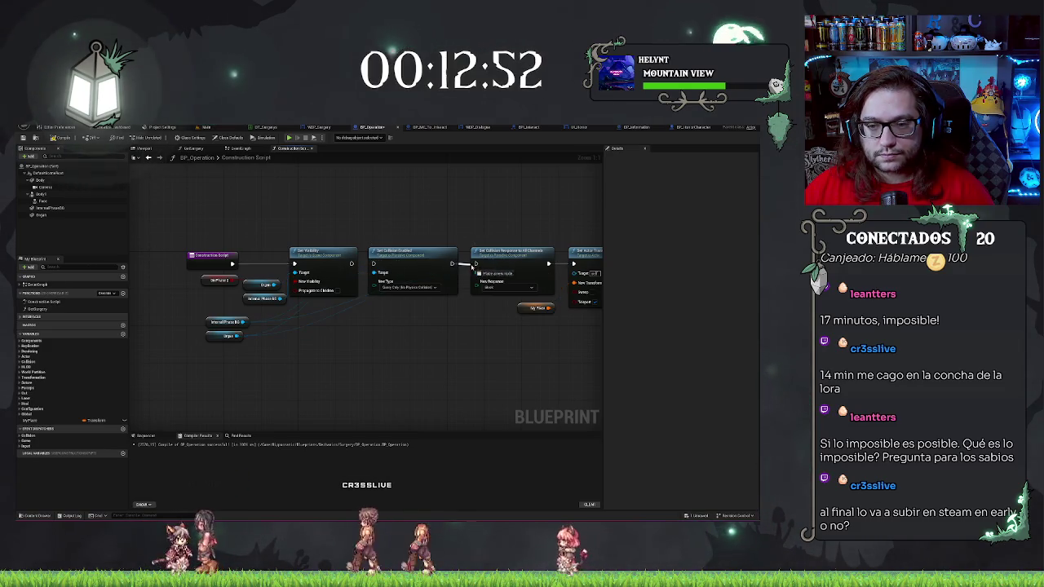
{"action": "key", "text": "ctrl+z"}
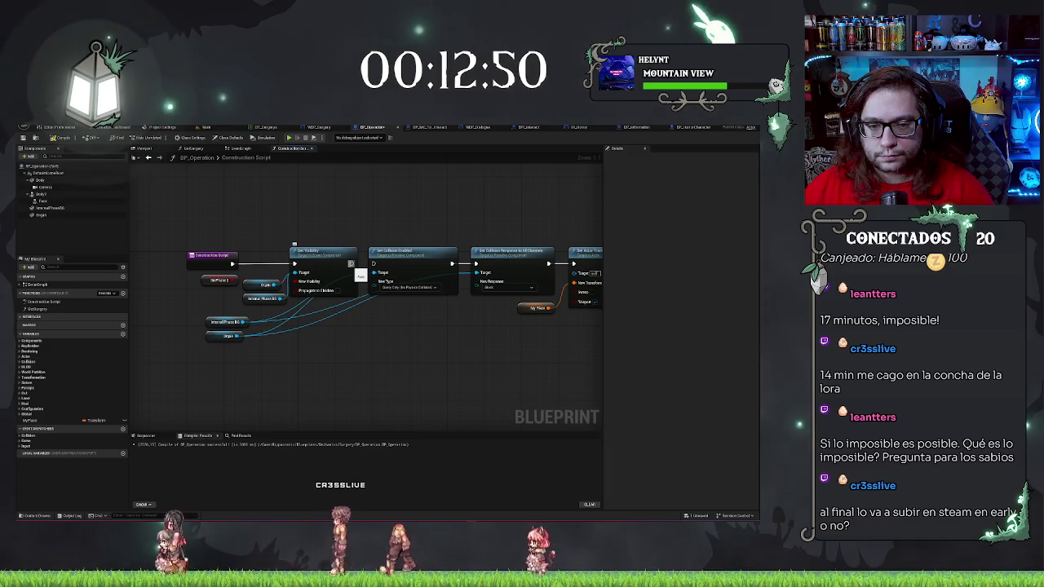
{"action": "key", "text": "ctrl+y"}
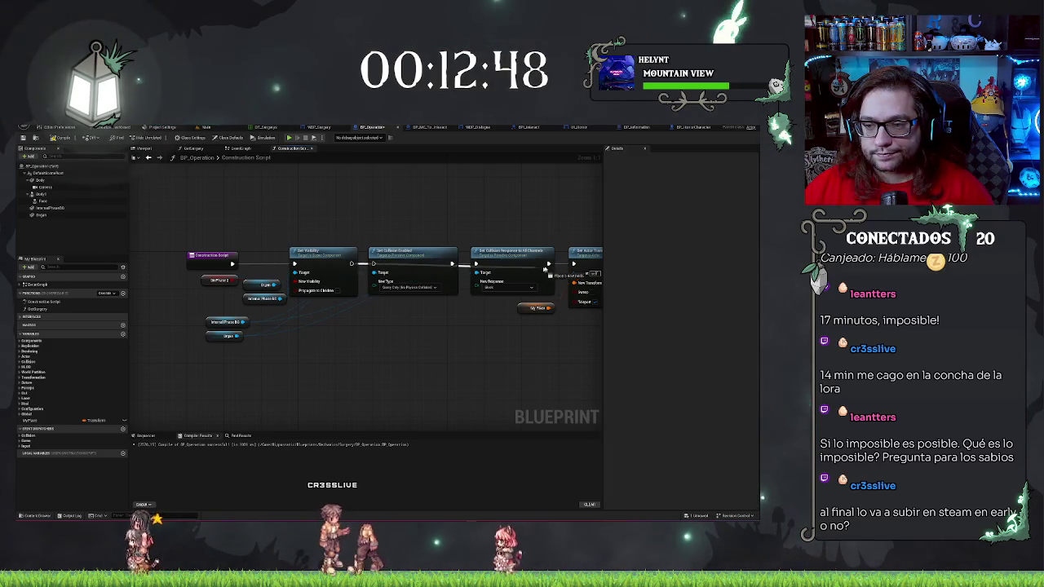
{"action": "key", "text": "ctrl+z"}
{"action": "left_click_drag", "start_coordinate": [569, 198], "coordinate": [443, 198]}
{"action": "key", "text": "ctrl+s"}
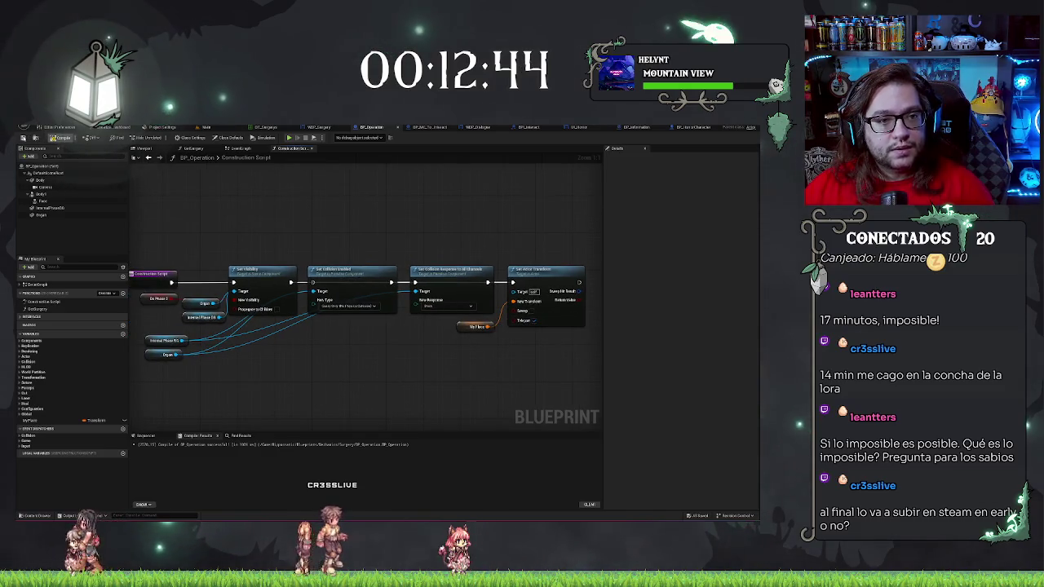
Glance at the WBP_Surgery designer, then bring up BP_Operation's Event Graph
{"action": "scroll", "coordinate": [305, 236], "scroll_direction": "down", "scroll_amount": 2}
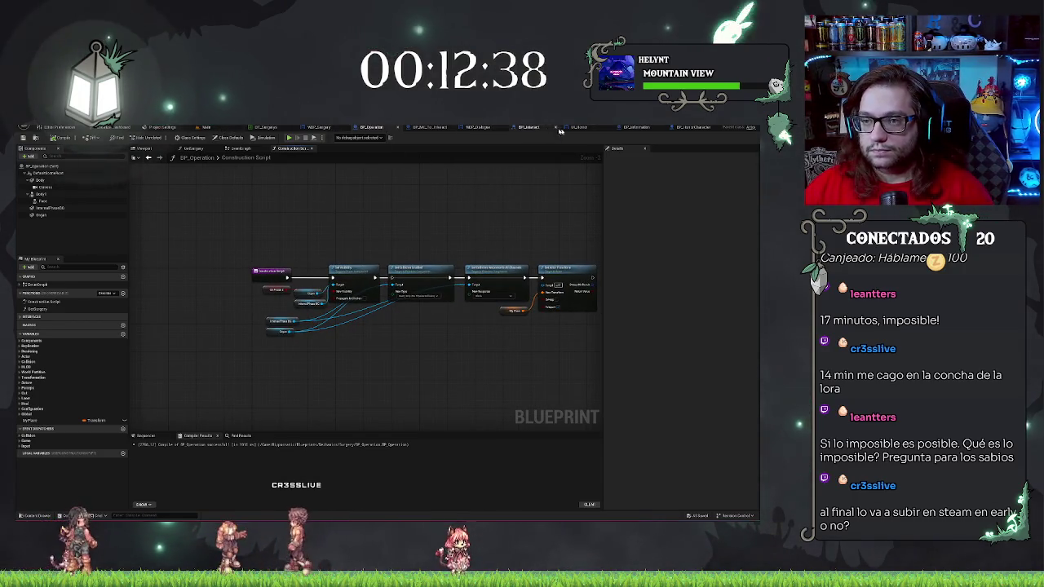
{"action": "left_click", "coordinate": [318, 128]}
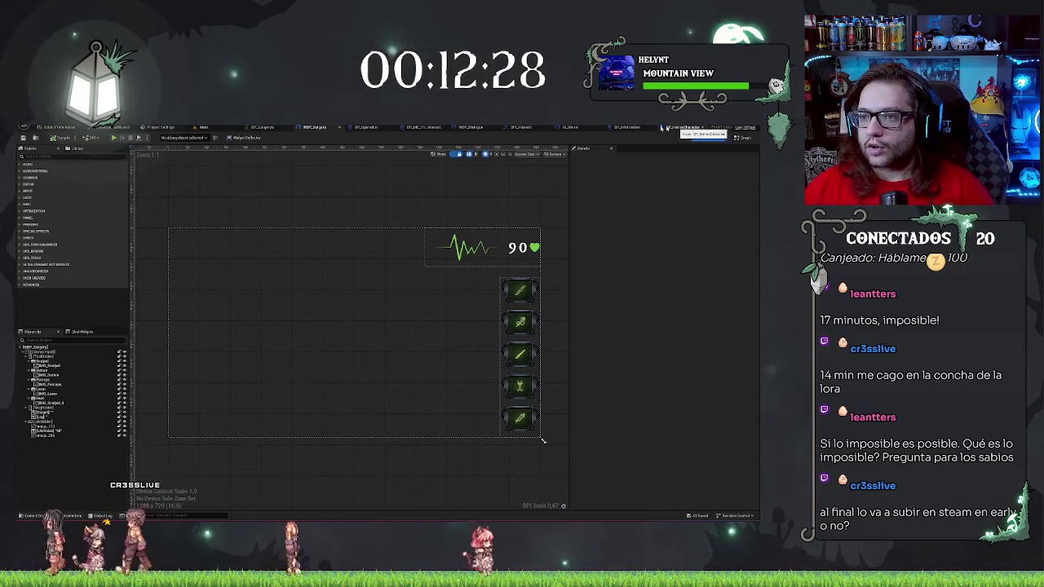
{"action": "left_click", "coordinate": [385, 127]}
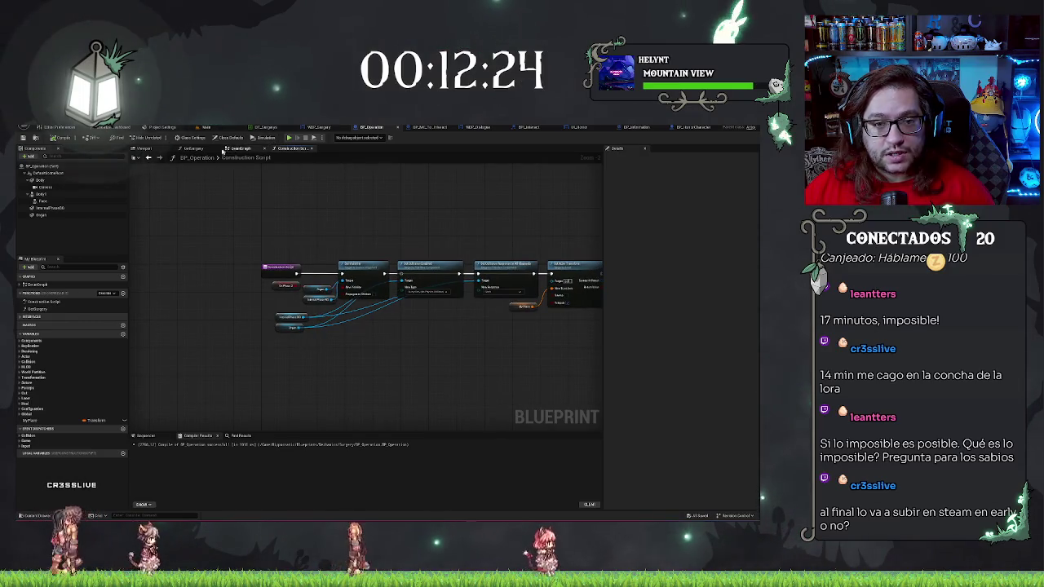
{"action": "left_click", "coordinate": [240, 150]}
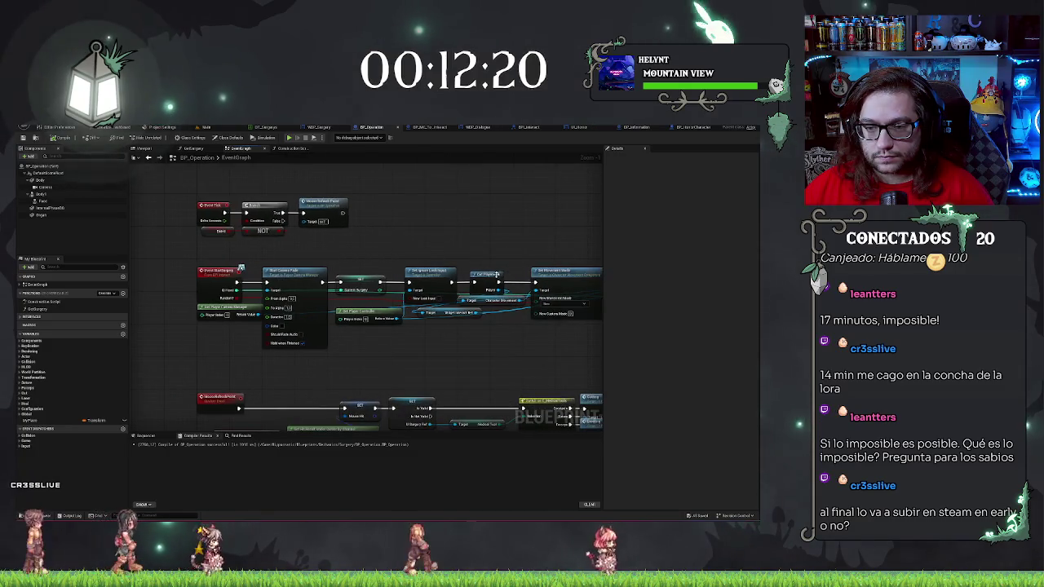
Move the small Get node aside and shift the middle group of nodes to the right
{"action": "left_click", "coordinate": [487, 277]}
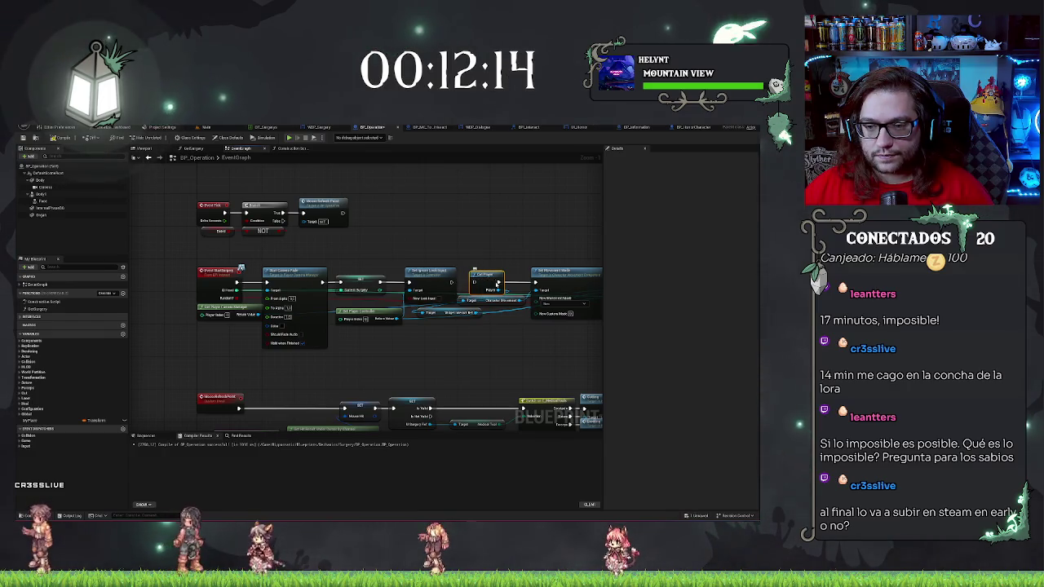
{"action": "left_click_drag", "start_coordinate": [497, 282], "coordinate": [274, 376]}
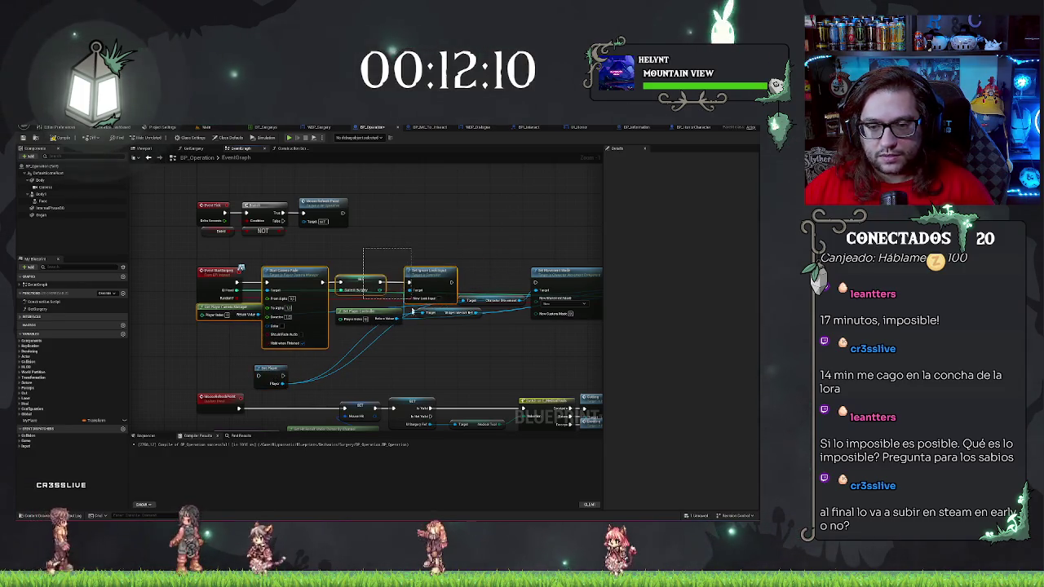
{"action": "left_click_drag", "start_coordinate": [412, 311], "coordinate": [414, 313]}
{"action": "left_click_drag", "start_coordinate": [491, 333], "coordinate": [490, 313]}
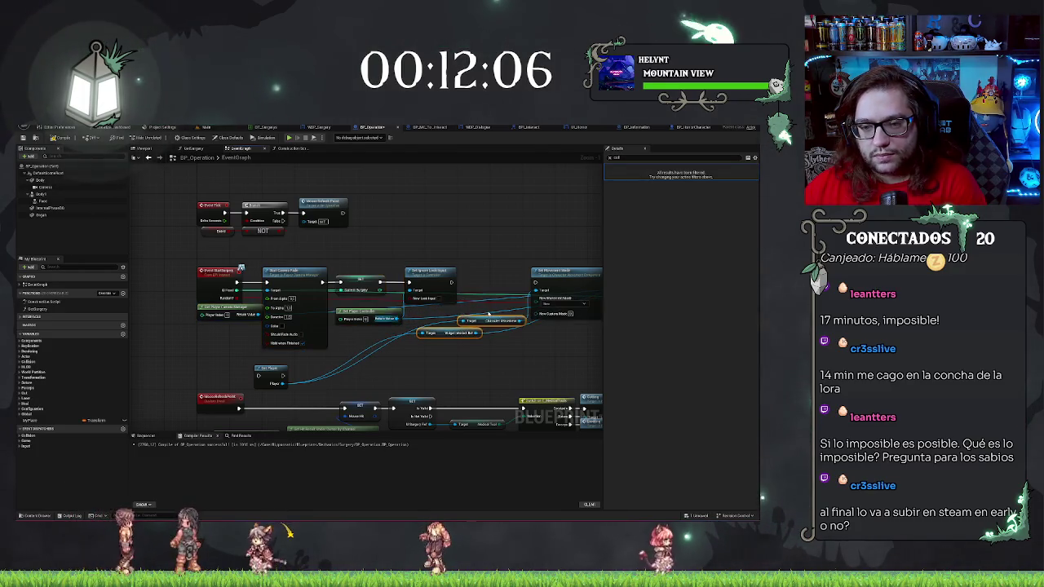
{"action": "mouse_move", "coordinate": [250, 256]}
{"action": "left_mouse_down"}
{"action": "mouse_move", "coordinate": [400, 327]}
{"action": "mouse_move", "coordinate": [458, 331]}
{"action": "left_mouse_up"}
{"action": "left_click_drag", "start_coordinate": [318, 326], "coordinate": [370, 326]}
{"action": "left_click_drag", "start_coordinate": [431, 361], "coordinate": [435, 361]}
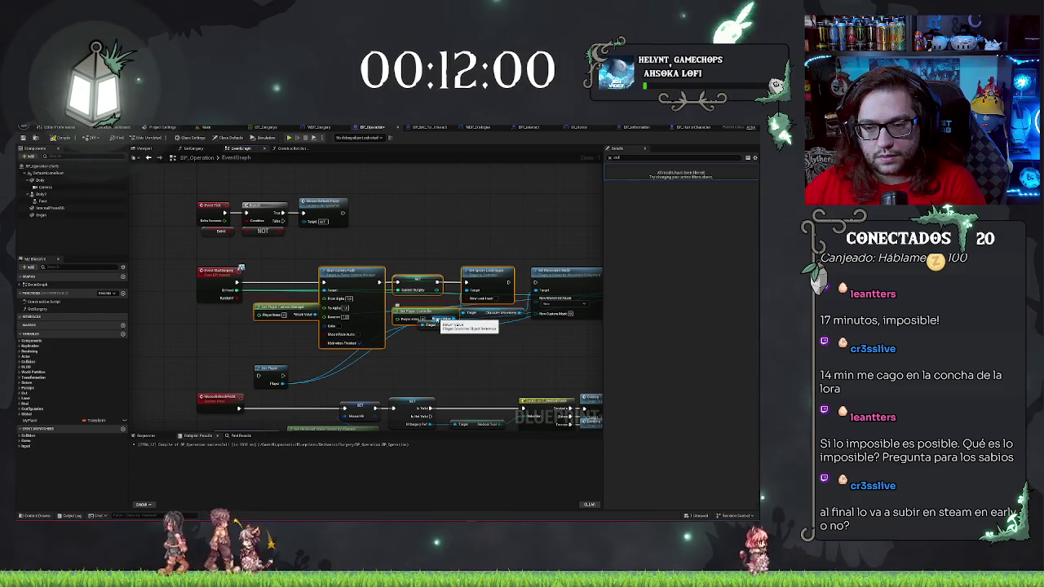
Place the Get node directly beside the StartSurgery event
{"action": "left_click", "coordinate": [434, 319]}
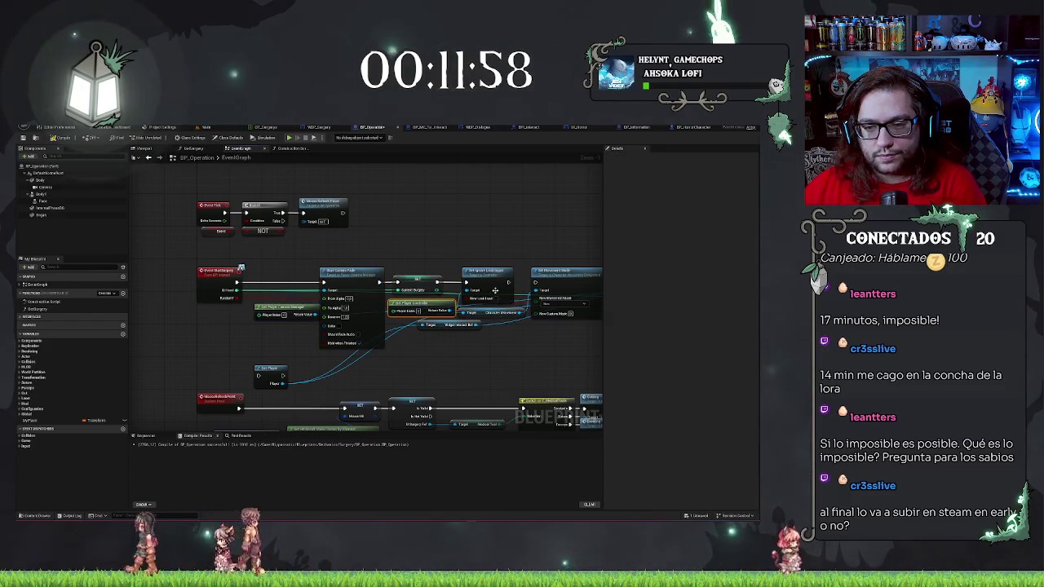
{"action": "mouse_move", "coordinate": [268, 368]}
{"action": "left_mouse_down"}
{"action": "mouse_move", "coordinate": [274, 276]}
{"action": "mouse_move", "coordinate": [307, 285]}
{"action": "left_mouse_up"}
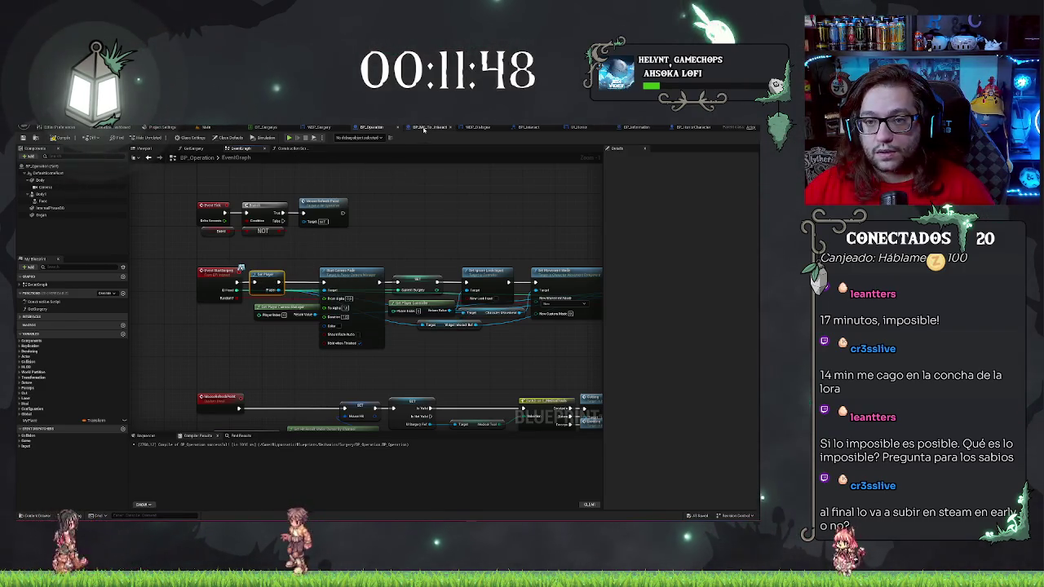
{"action": "left_click", "coordinate": [687, 128]}
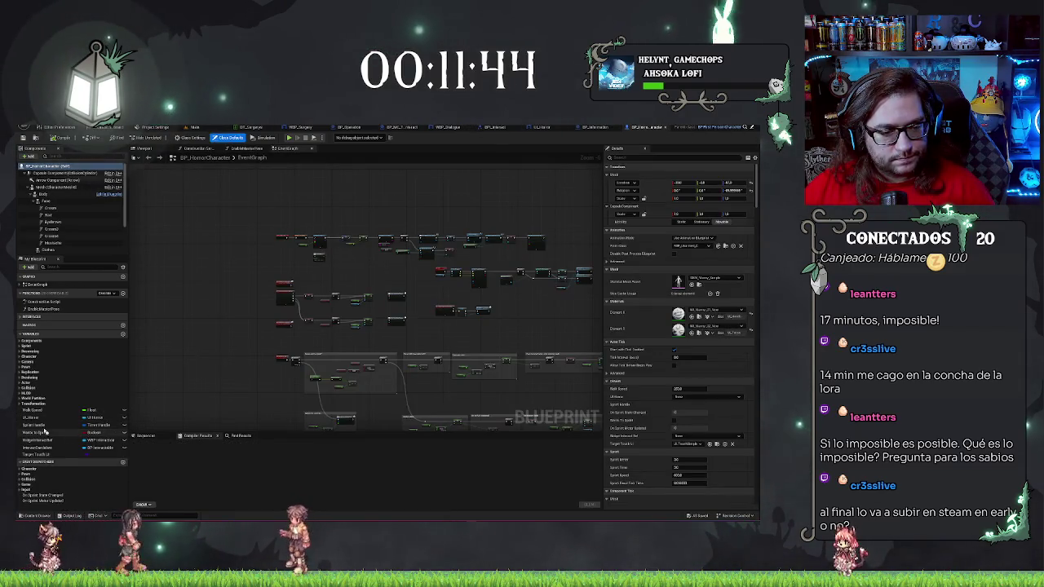
Add a new boolean variable named Surgery? to BP_HorrorCharacter
{"action": "left_click", "coordinate": [123, 335]}
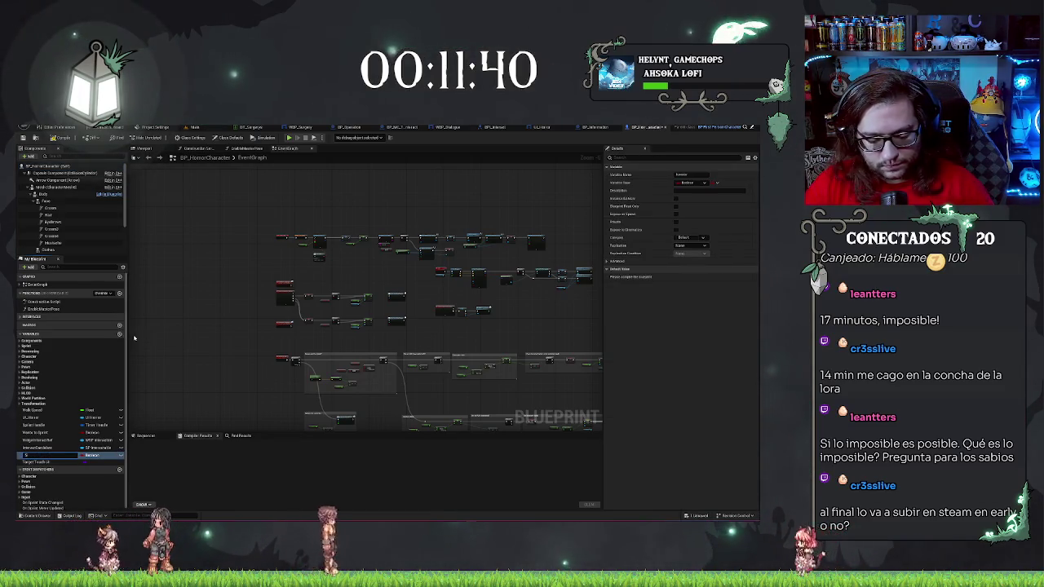
{"action": "type", "text": "ad"}
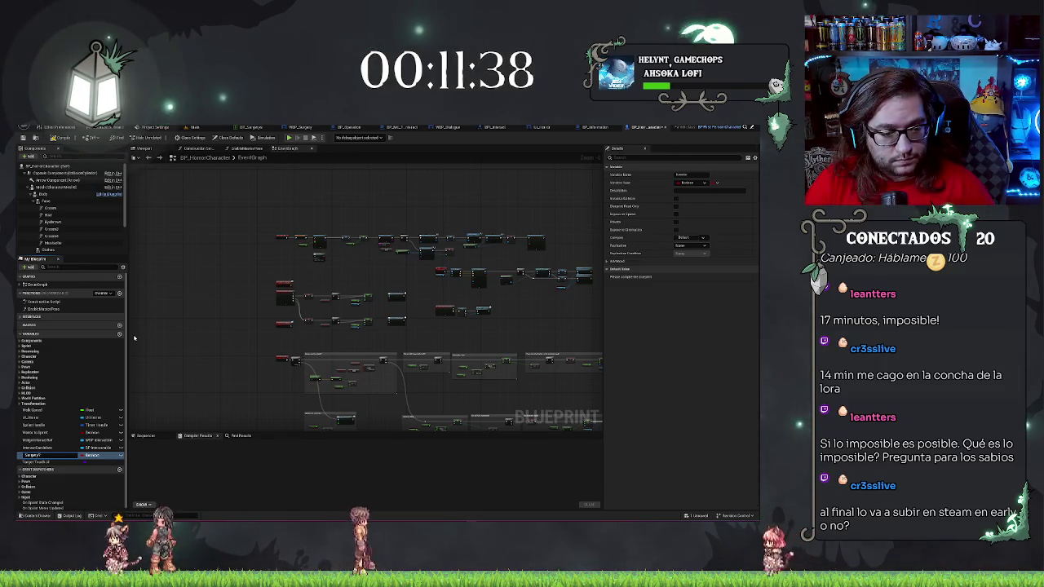
{"action": "scroll", "coordinate": [451, 269], "scroll_direction": "up", "scroll_amount": 4}
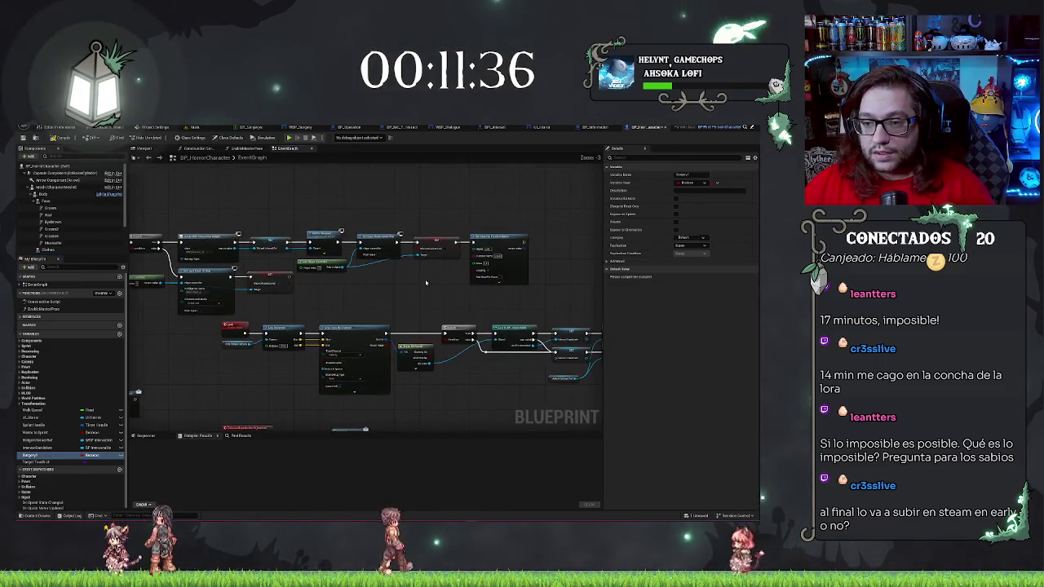
{"action": "scroll", "coordinate": [292, 299], "scroll_direction": "up", "scroll_amount": 2}
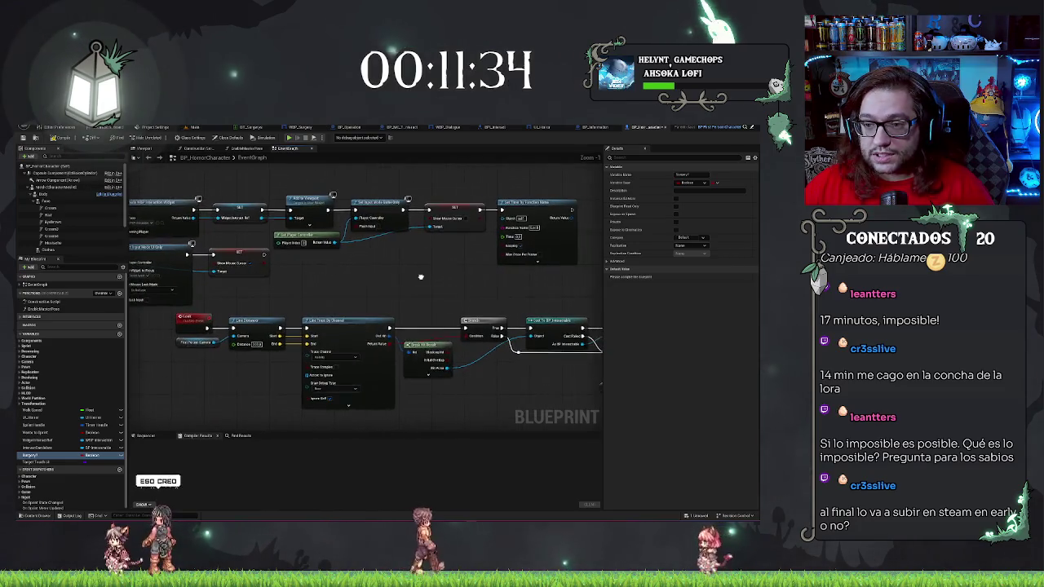
Place a Surgery? getter and wire it into a Branch after the Look event
{"action": "left_click", "coordinate": [292, 299]}
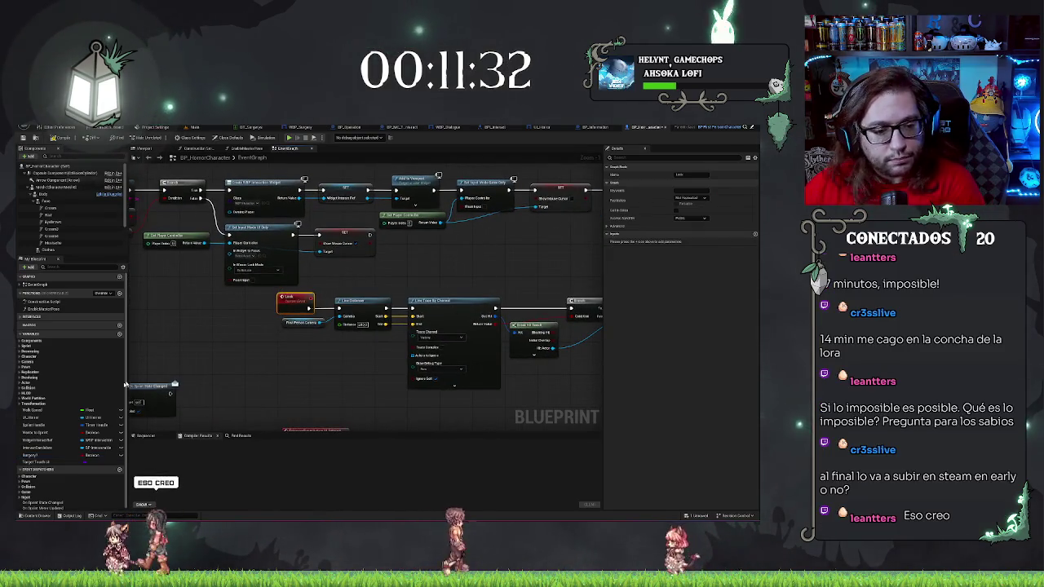
{"action": "left_click_drag", "start_coordinate": [49, 454], "coordinate": [267, 385]}
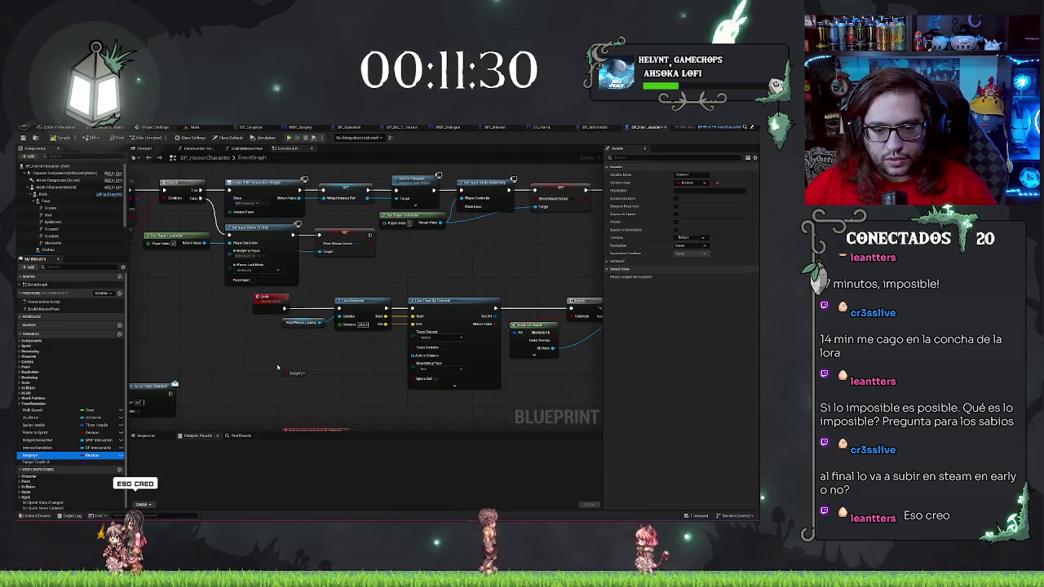
{"action": "left_click_drag", "start_coordinate": [243, 351], "coordinate": [243, 352]}
{"action": "left_click_drag", "start_coordinate": [304, 313], "coordinate": [253, 298]}
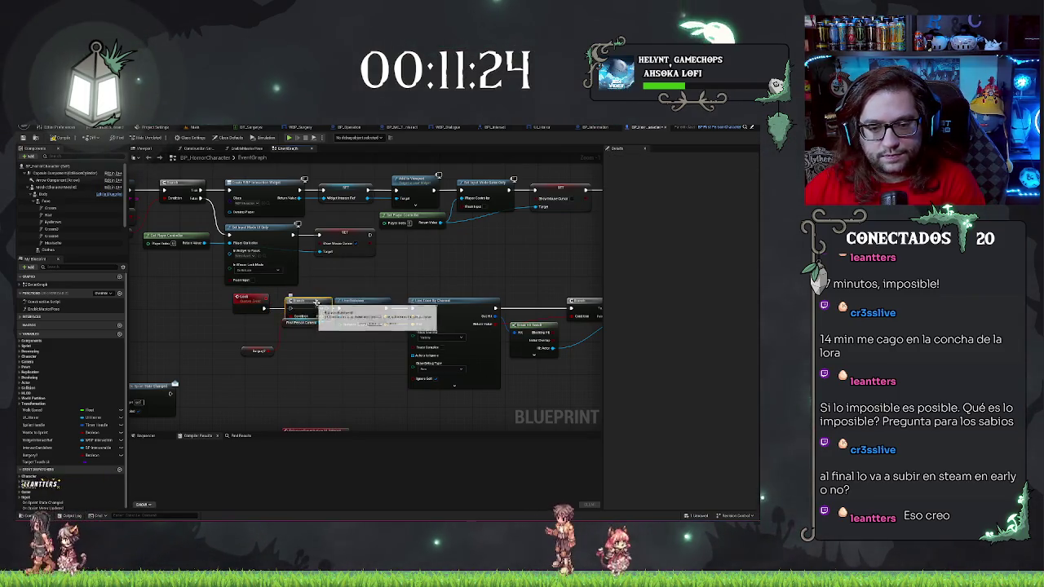
{"action": "left_click_drag", "start_coordinate": [268, 312], "coordinate": [338, 311]}
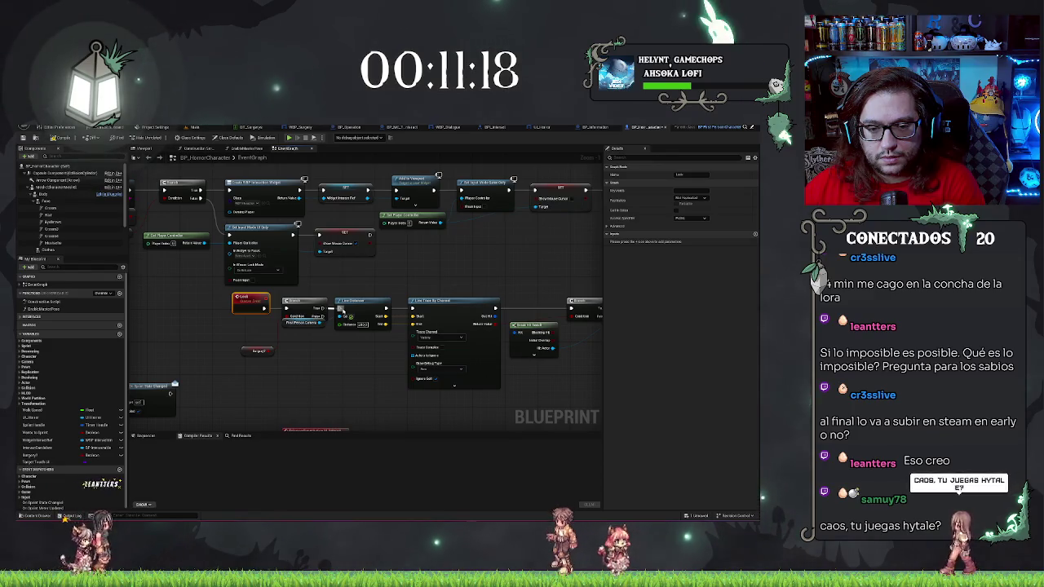
Insert a NOT node fed by Surgery? and position it beside the Look event
{"action": "right_click", "coordinate": [250, 342]}
{"action": "type", "text": "not"}
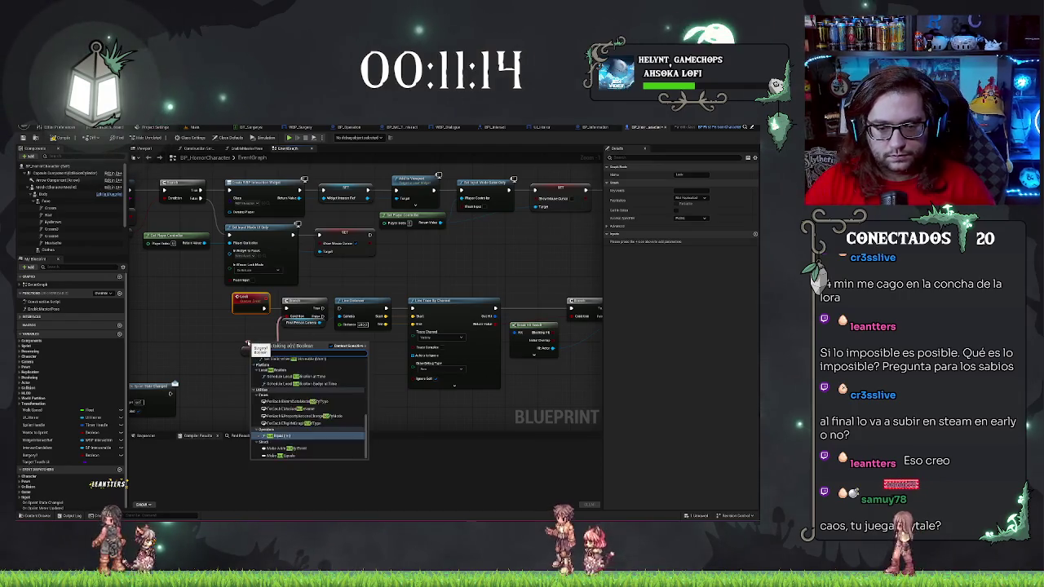
{"action": "key", "text": "Return"}
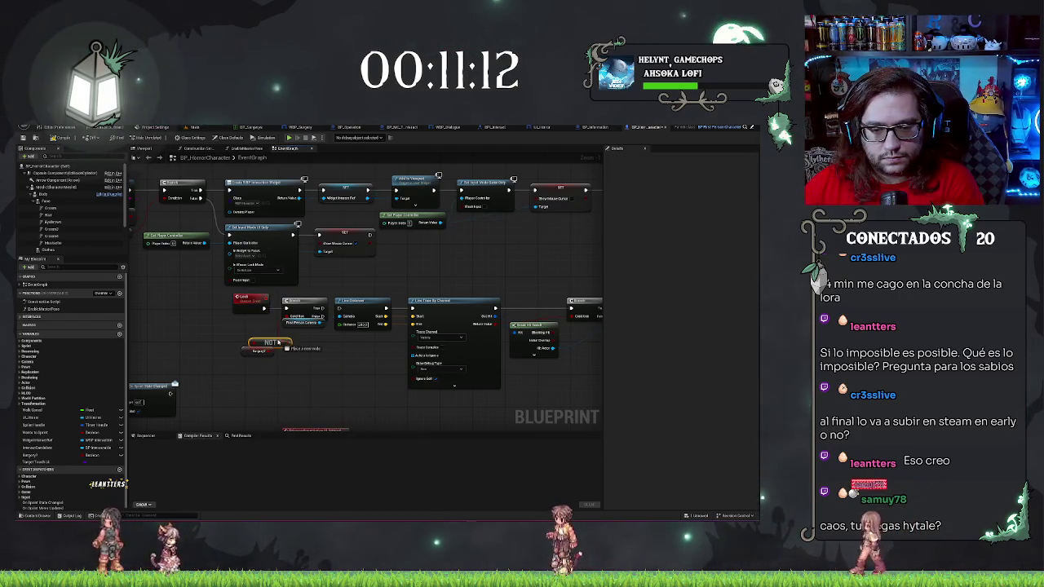
{"action": "left_click_drag", "start_coordinate": [284, 321], "coordinate": [288, 345]}
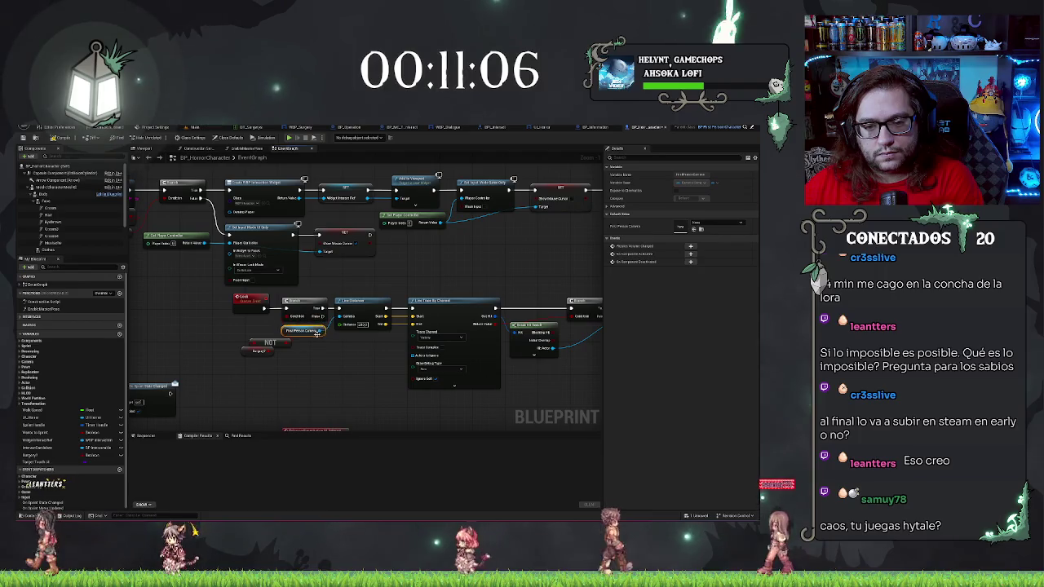
{"action": "left_click", "coordinate": [234, 341]}
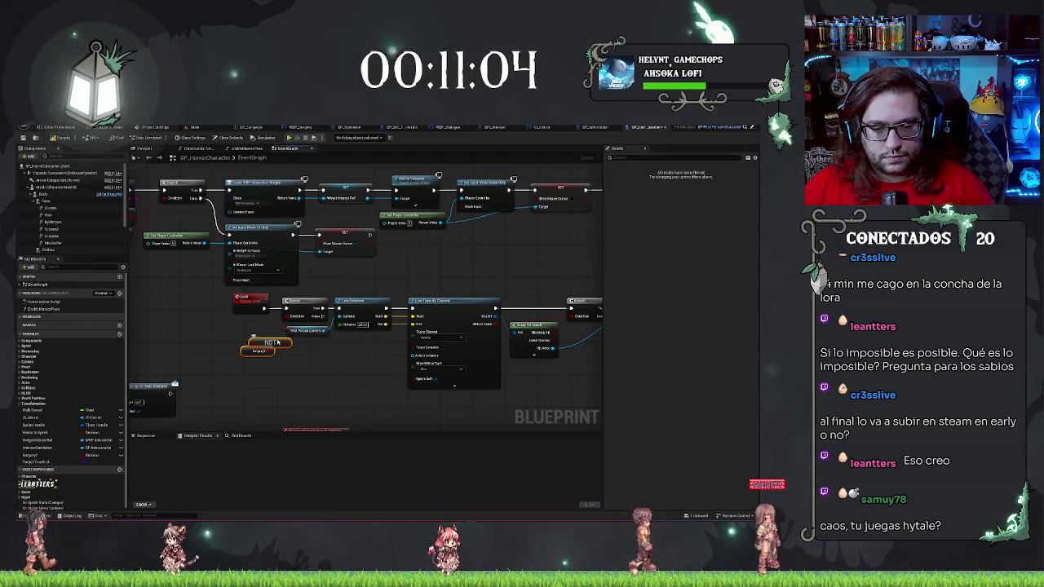
{"action": "left_click_drag", "start_coordinate": [276, 343], "coordinate": [261, 325]}
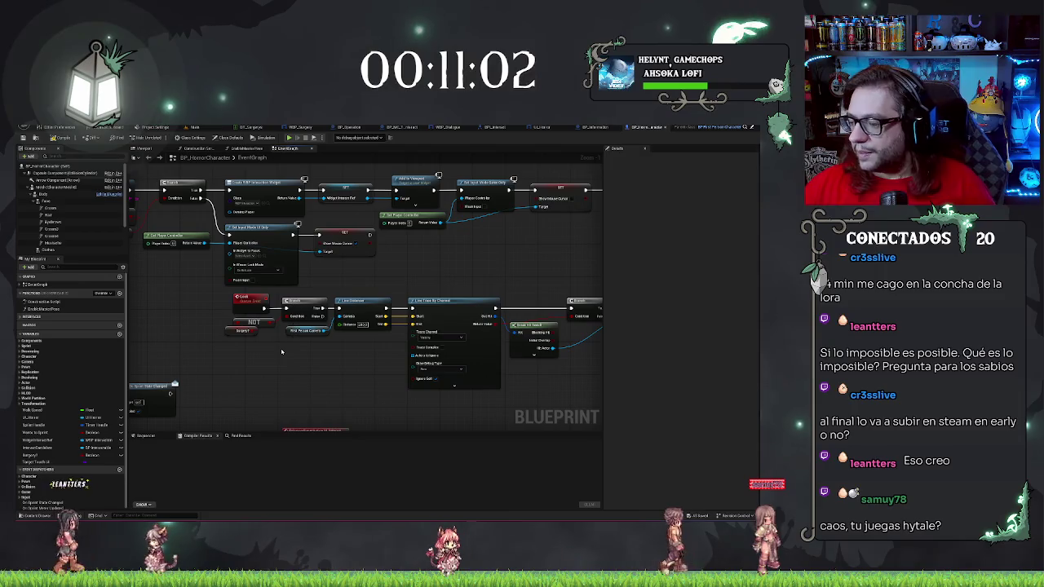
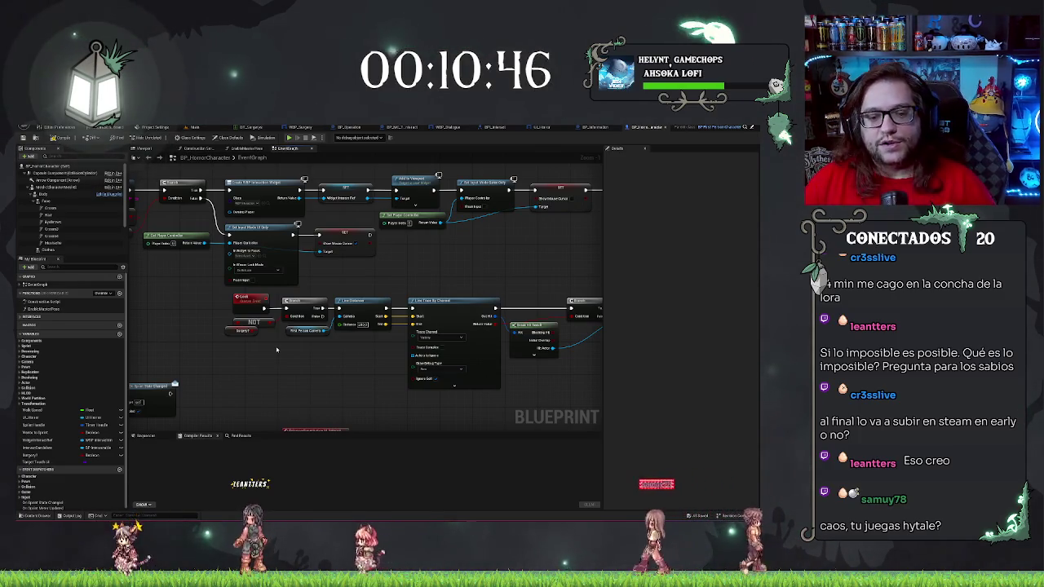
Inspect the small variable getter, then compile BP_HorrorCharacter and check the Compiler Results
{"action": "left_click", "coordinate": [247, 331]}
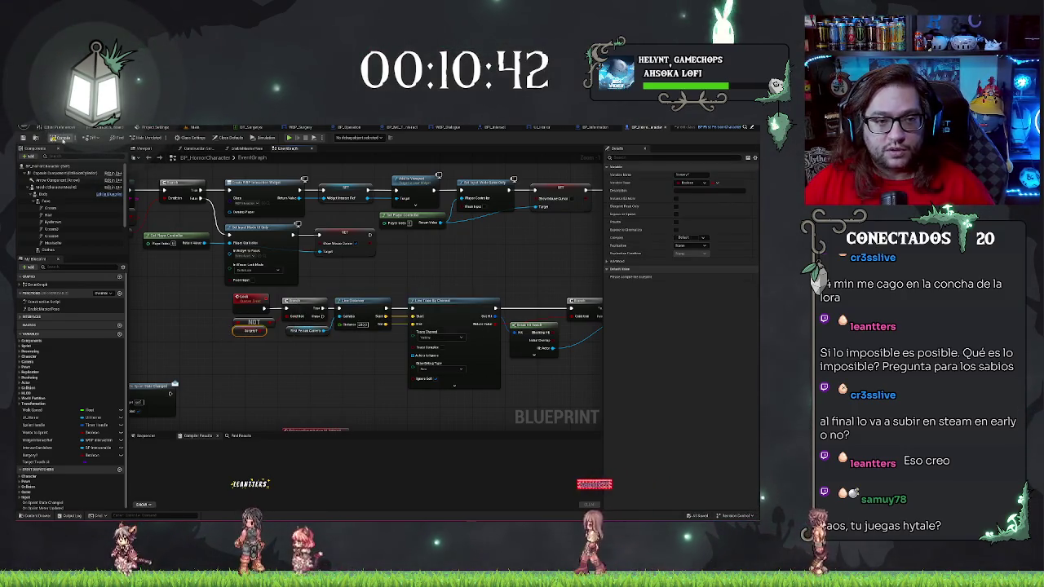
{"action": "left_click", "coordinate": [59, 138]}
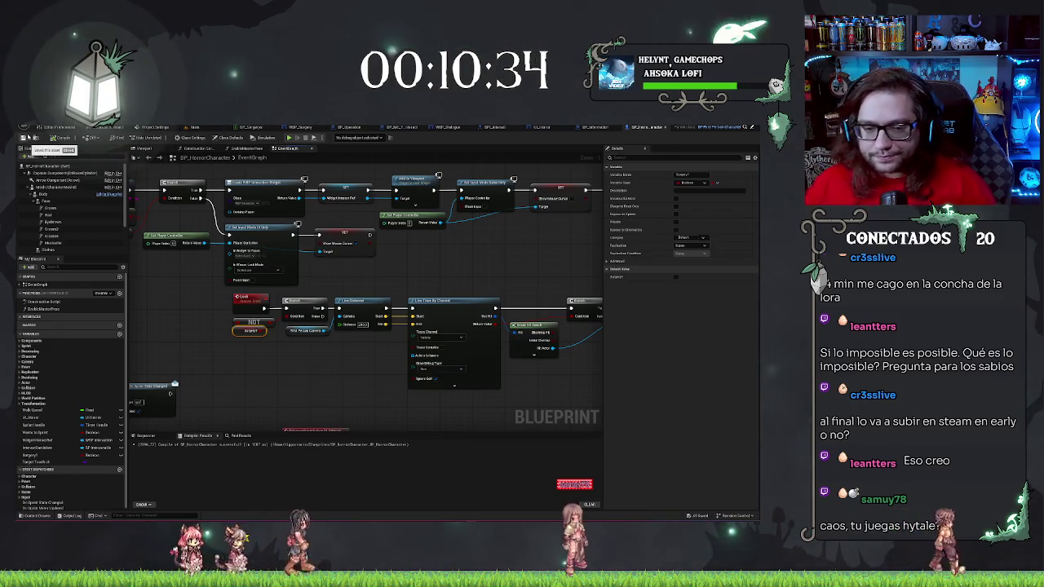
{"action": "left_click", "coordinate": [366, 382]}
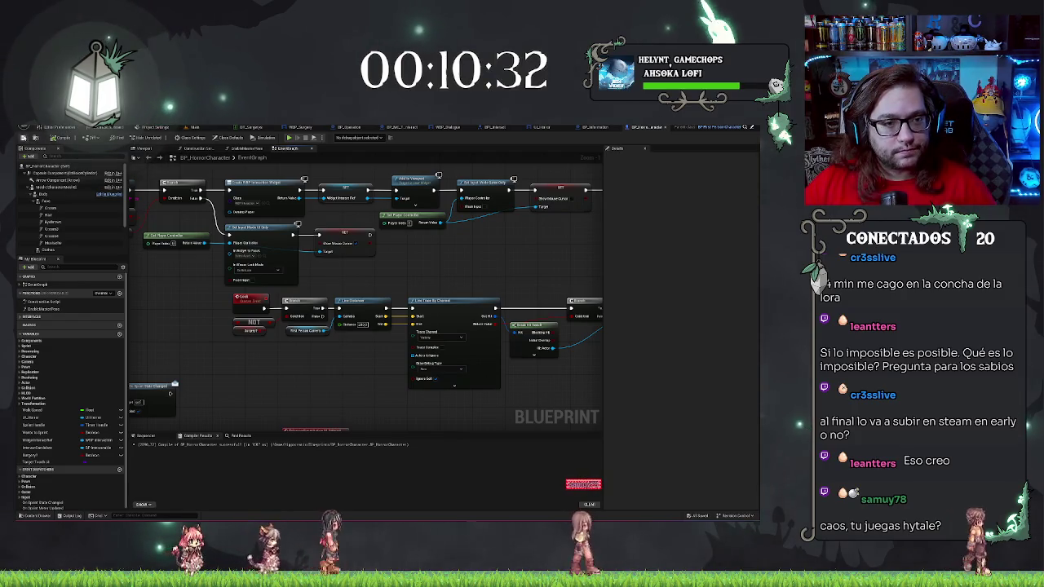
Pan the graph to the Cast nodes, then switch to the BP_Operation event graph
{"action": "scroll", "coordinate": [560, 379], "scroll_direction": "down", "scroll_amount": 3}
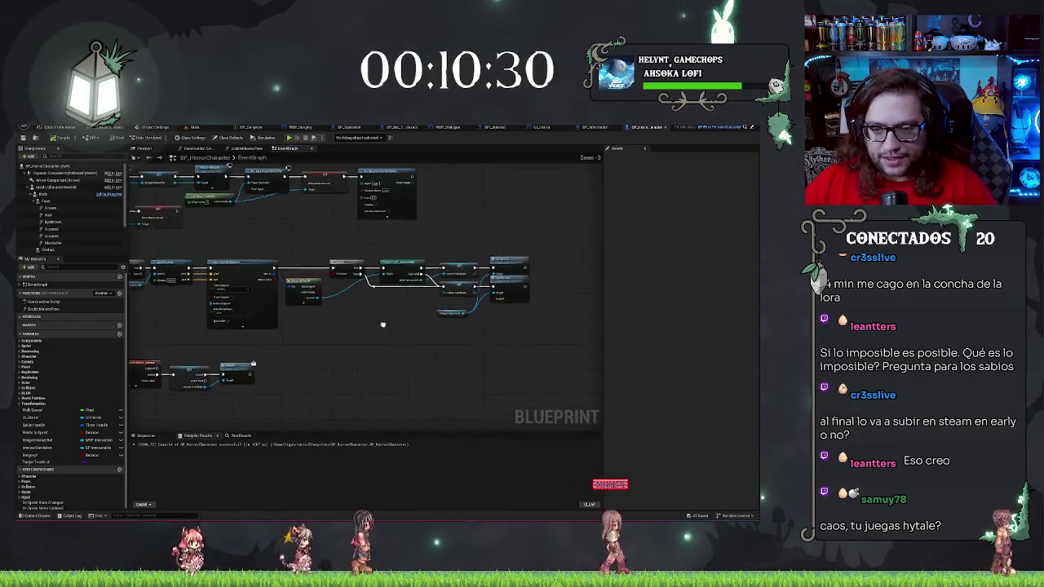
{"action": "left_click_drag", "start_coordinate": [199, 266], "coordinate": [256, 272]}
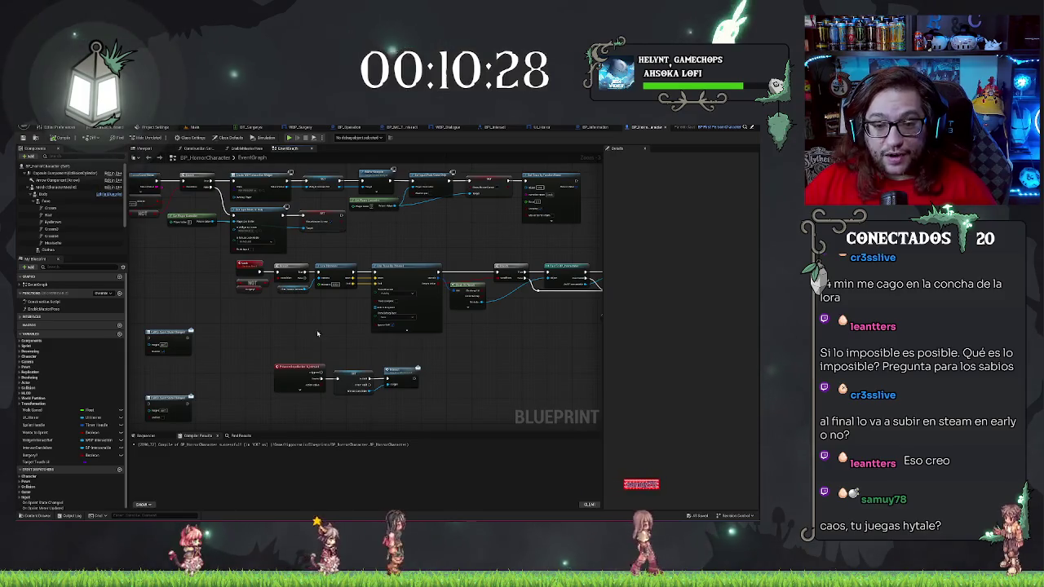
{"action": "left_click_drag", "start_coordinate": [318, 333], "coordinate": [347, 335]}
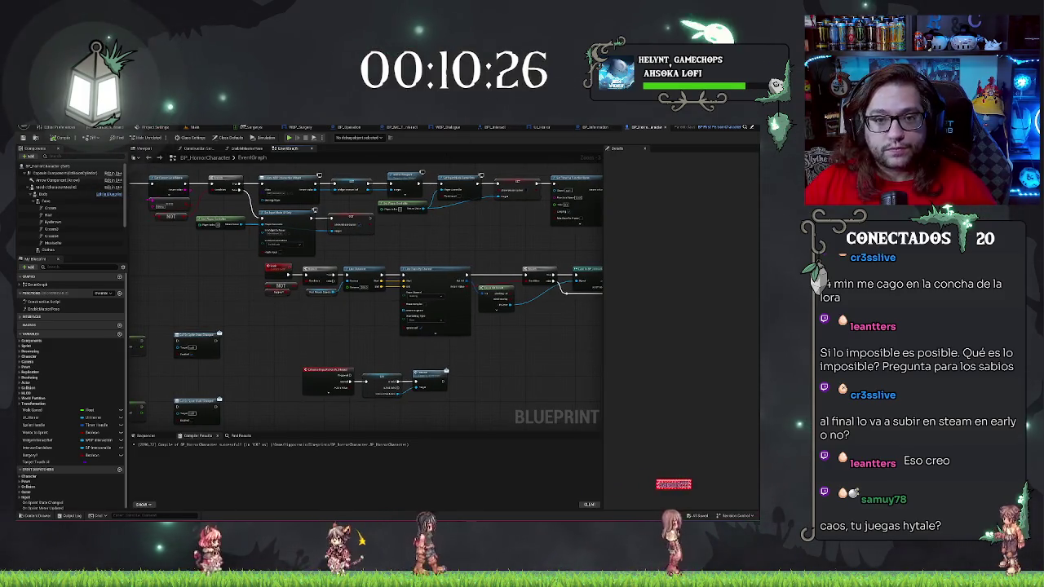
{"action": "left_click", "coordinate": [423, 127]}
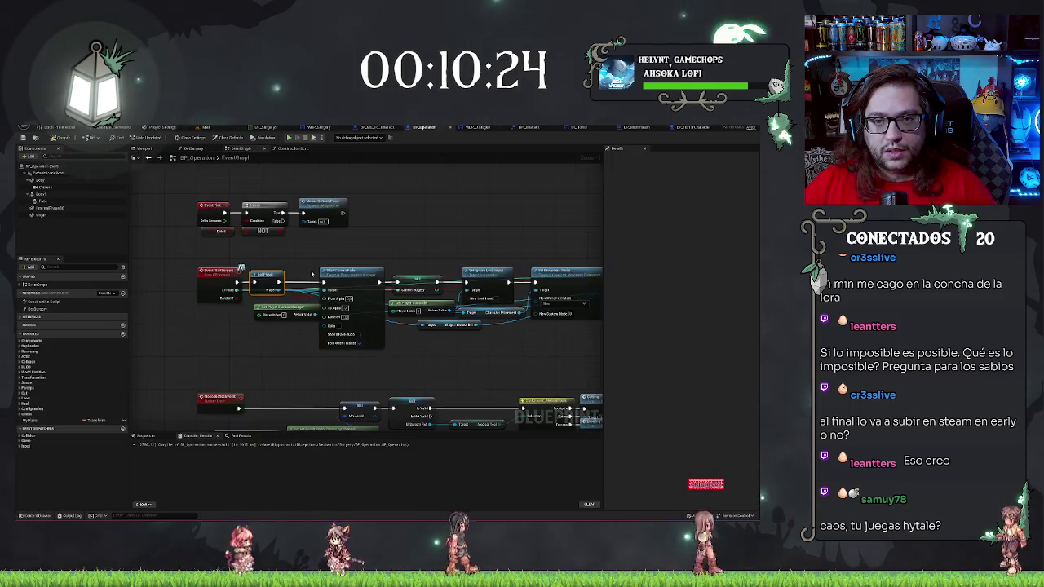
From Set Player's Player pin, search 'set cap sh' and add the Set node
{"action": "left_click_drag", "start_coordinate": [259, 354], "coordinate": [303, 354]}
{"action": "left_click_drag", "start_coordinate": [318, 293], "coordinate": [276, 330]}
{"action": "type", "text": "set"}
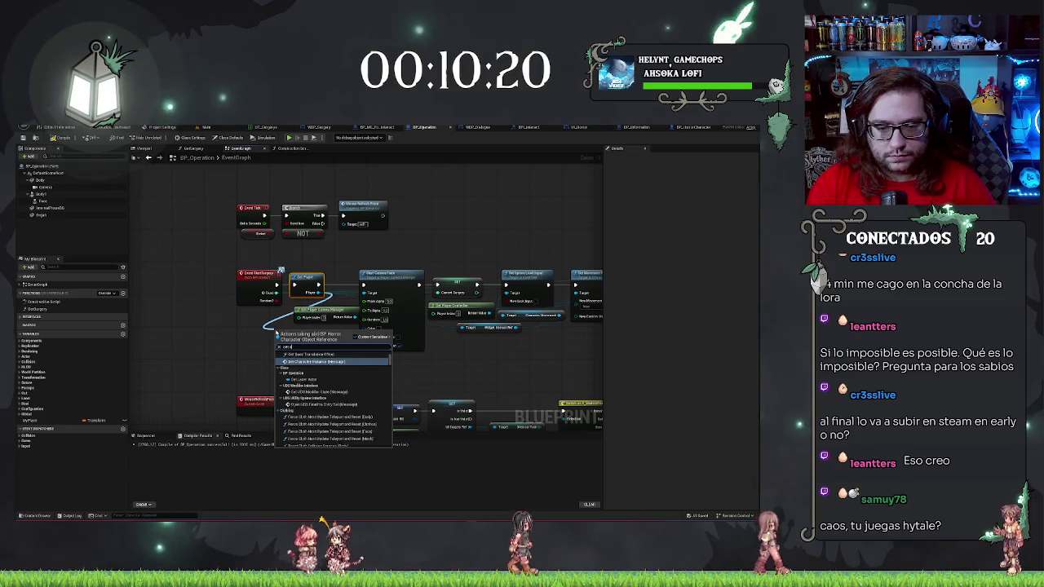
{"action": "type", "text": " cap"}
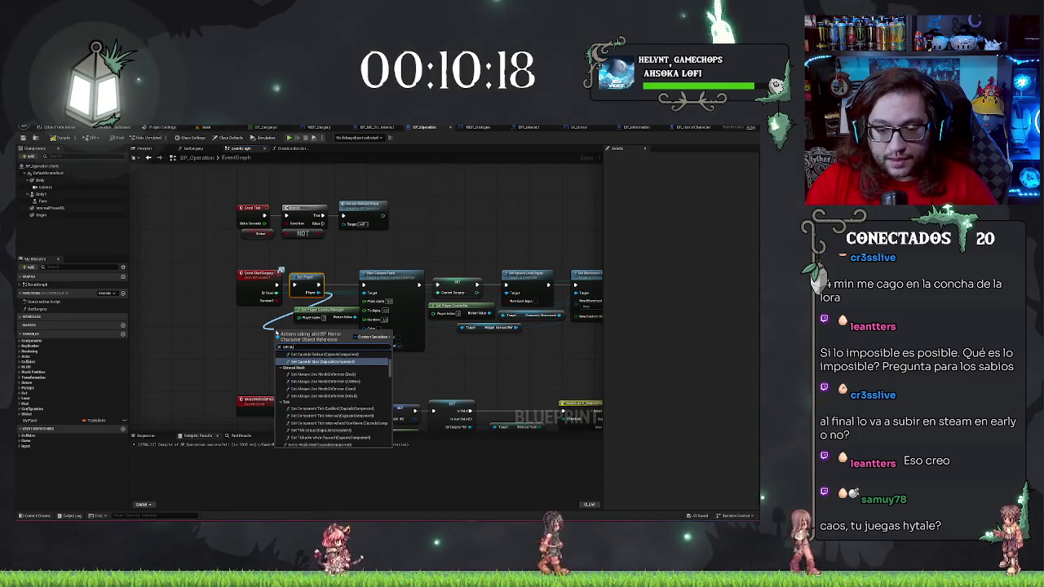
{"action": "type", "text": " sh"}
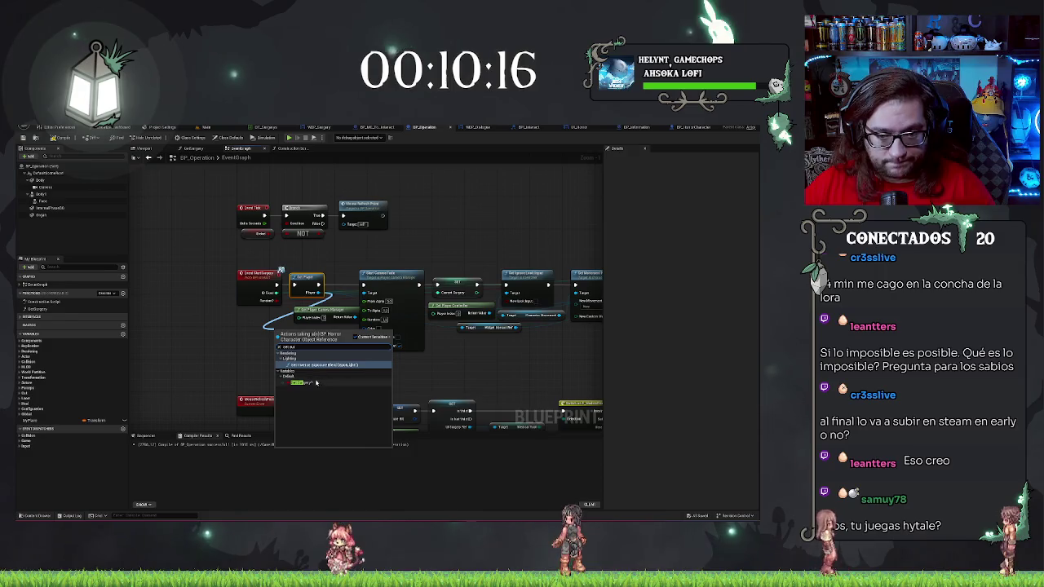
{"action": "left_click", "coordinate": [316, 383]}
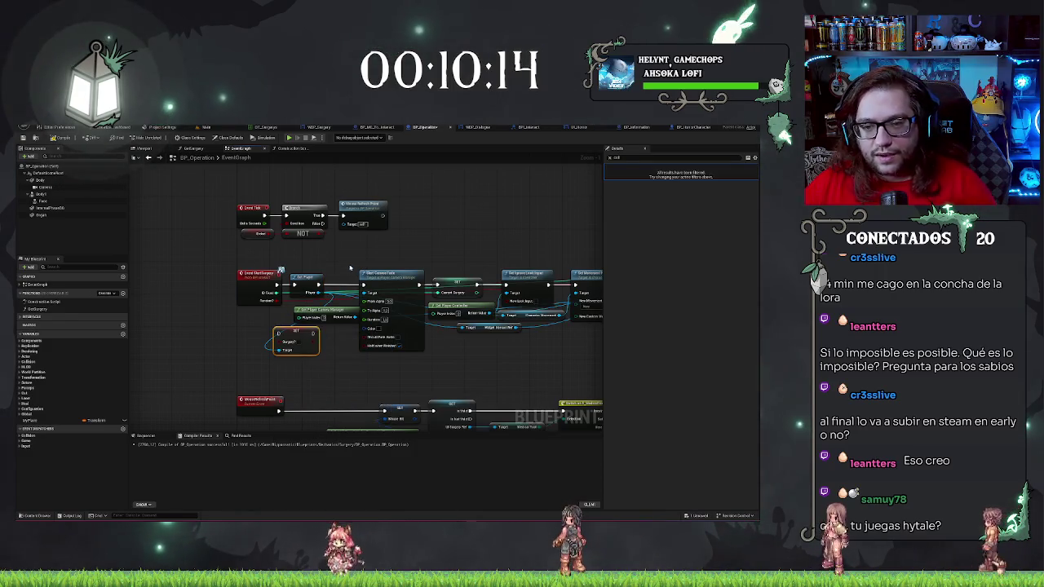
Wire the new SET node's Surgery? pin, check the Switch nodes, and return to Main
{"action": "scroll", "coordinate": [660, 357], "scroll_direction": "down", "scroll_amount": 8}
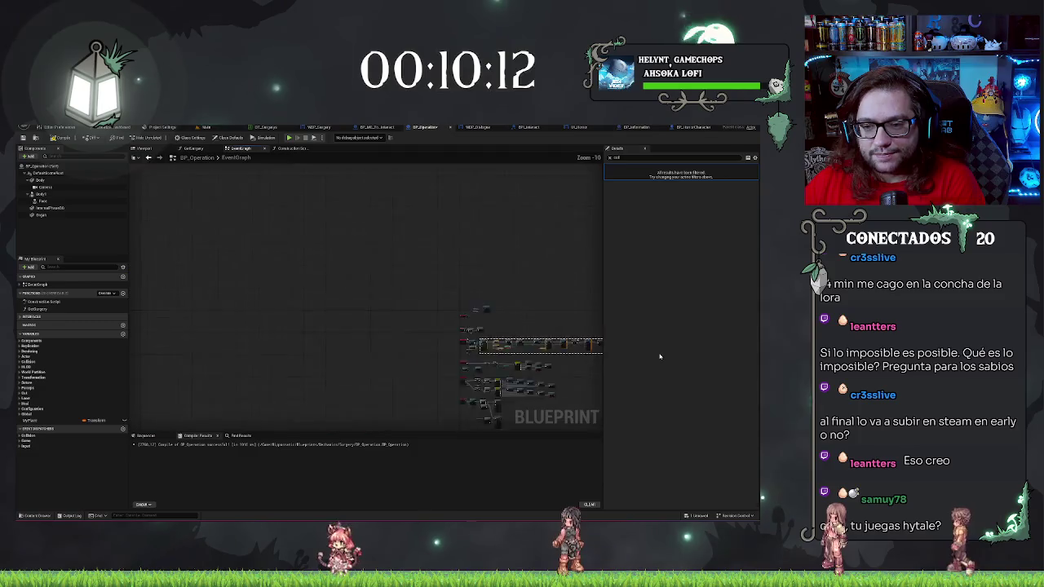
{"action": "scroll", "coordinate": [659, 357], "scroll_direction": "up", "scroll_amount": 3}
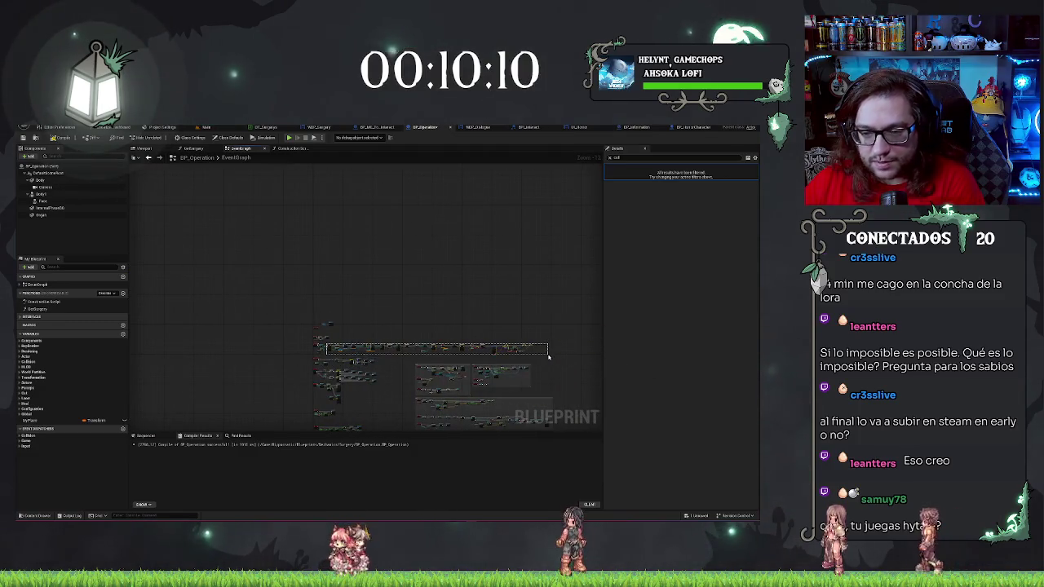
{"action": "scroll", "coordinate": [310, 367], "scroll_direction": "up", "scroll_amount": 4}
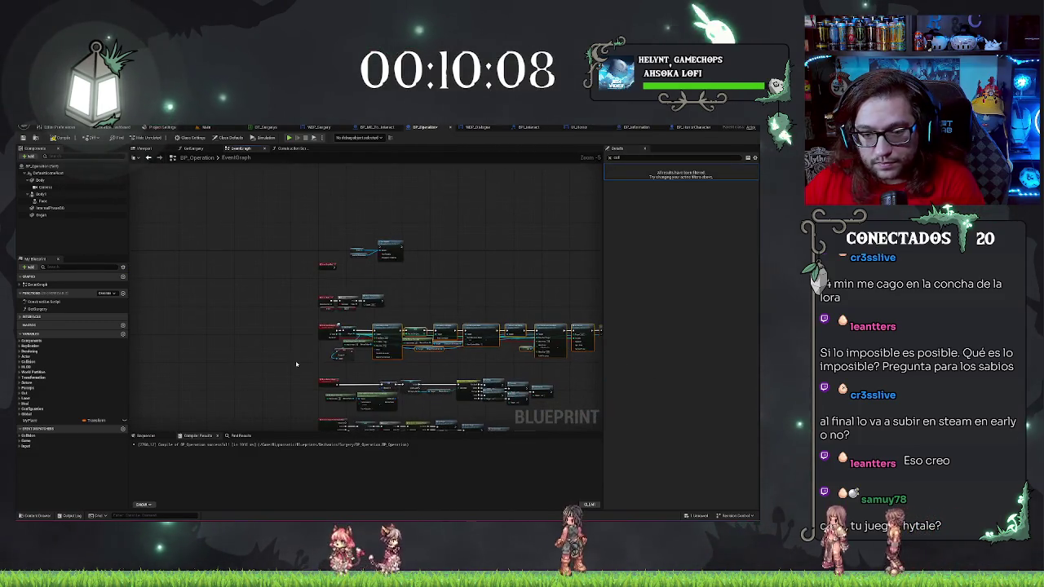
{"action": "left_click", "coordinate": [374, 329]}
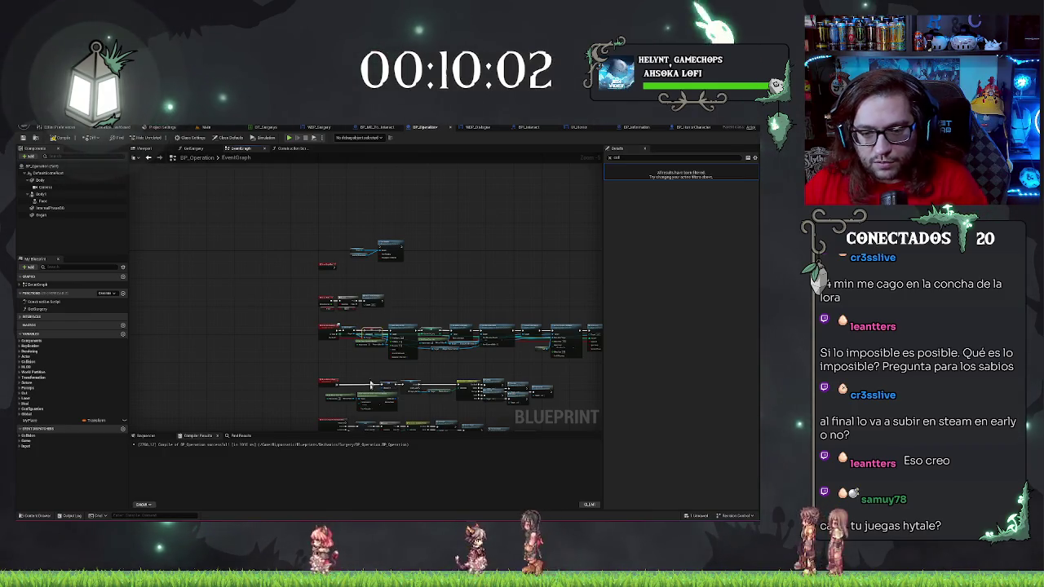
{"action": "scroll", "coordinate": [371, 364], "scroll_direction": "up", "scroll_amount": 4}
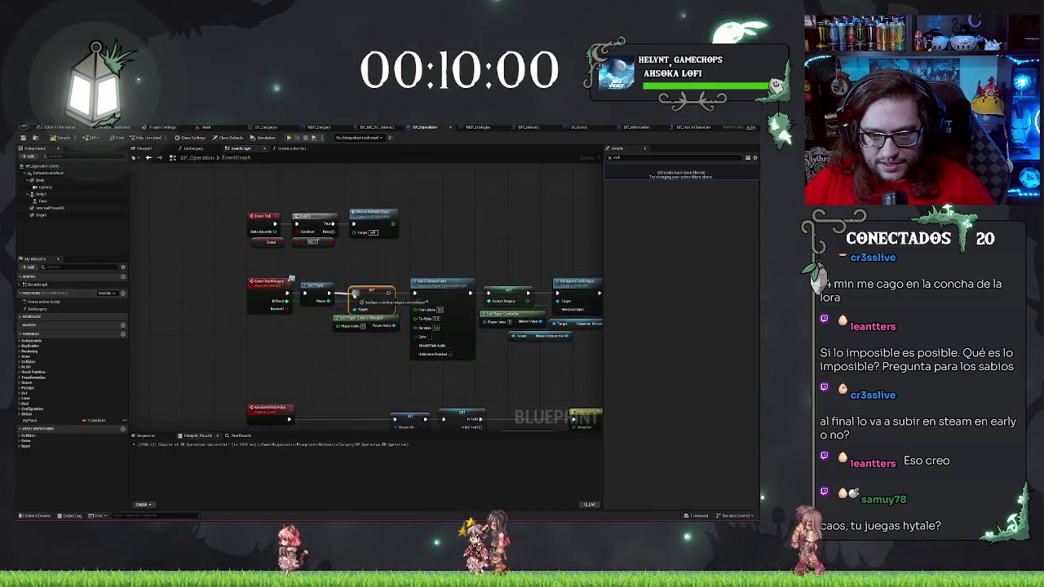
{"action": "left_click_drag", "start_coordinate": [354, 292], "coordinate": [353, 285]}
{"action": "left_click", "coordinate": [444, 251]}
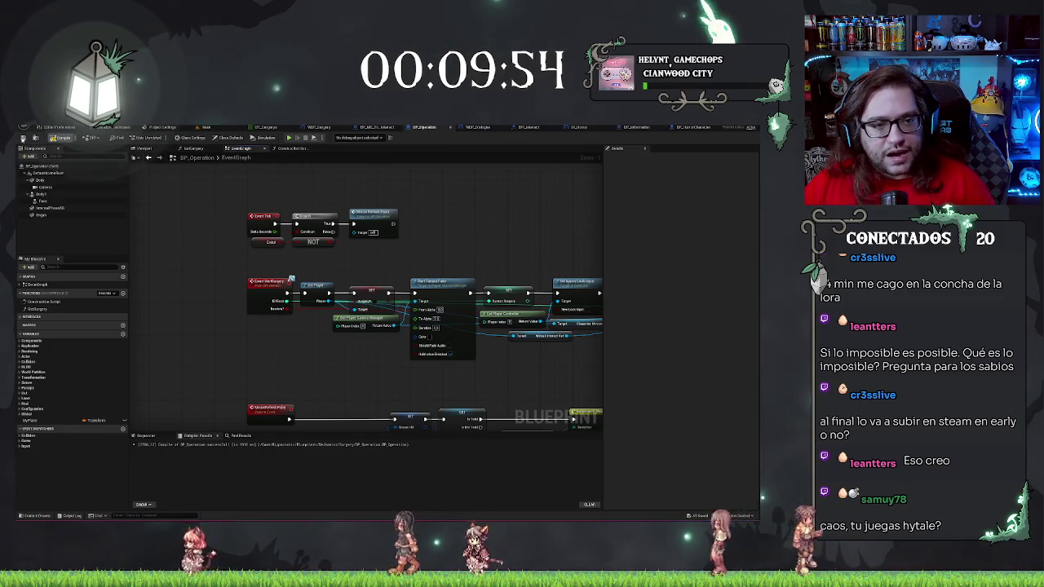
{"action": "mouse_move", "coordinate": [604, 224]}
{"action": "left_mouse_down"}
{"action": "mouse_move", "coordinate": [363, 194]}
{"action": "mouse_move", "coordinate": [361, 214]}
{"action": "mouse_move", "coordinate": [444, 214]}
{"action": "left_mouse_up"}
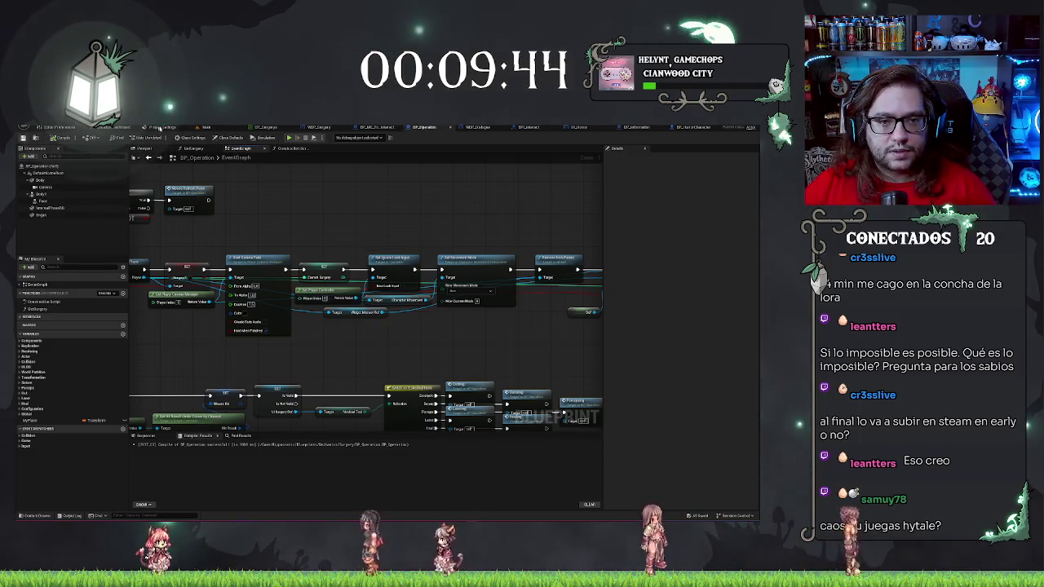
{"action": "left_click", "coordinate": [206, 127]}
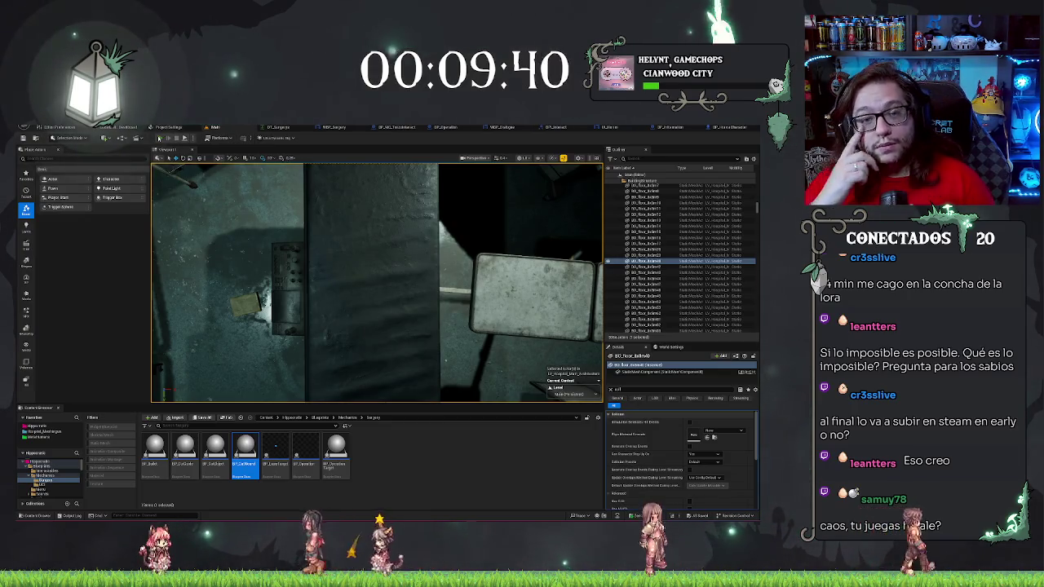
Start Play-in-Editor and walk through the doors and red-lit room to the NPC
{"action": "left_click", "coordinate": [160, 138]}
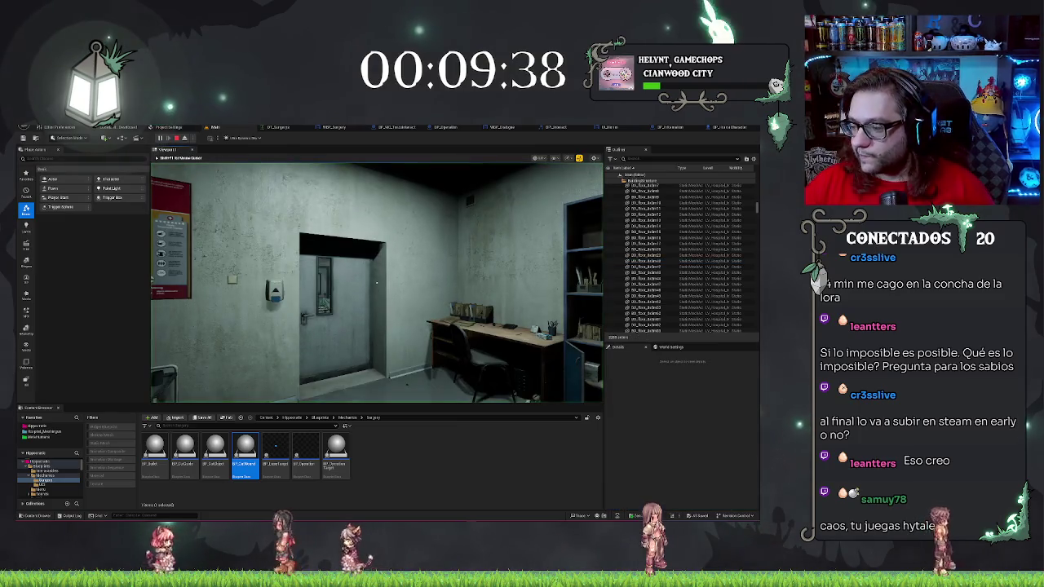
{"action": "key", "text": "w"}
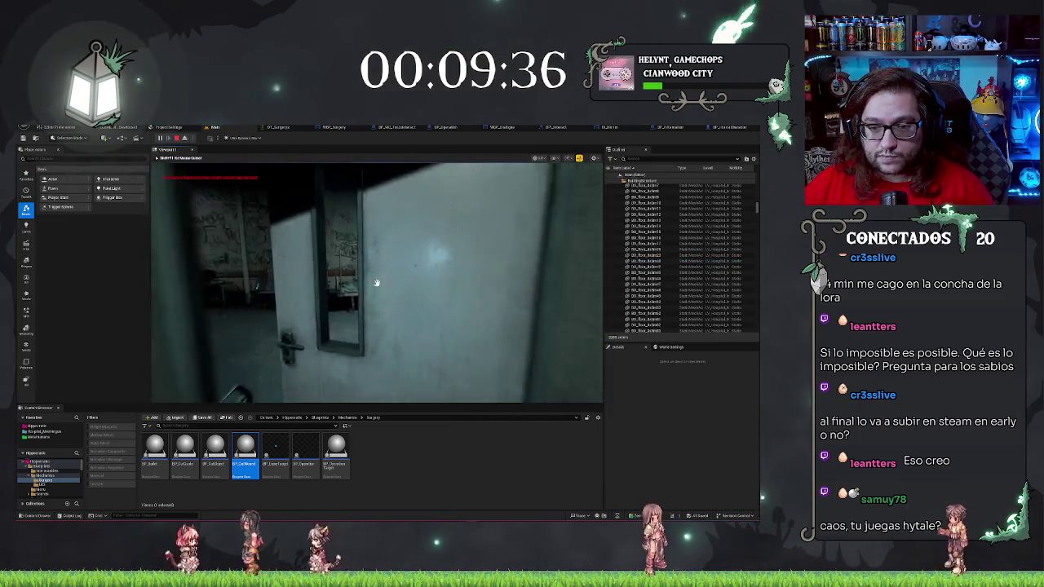
{"action": "key", "text": "w"}
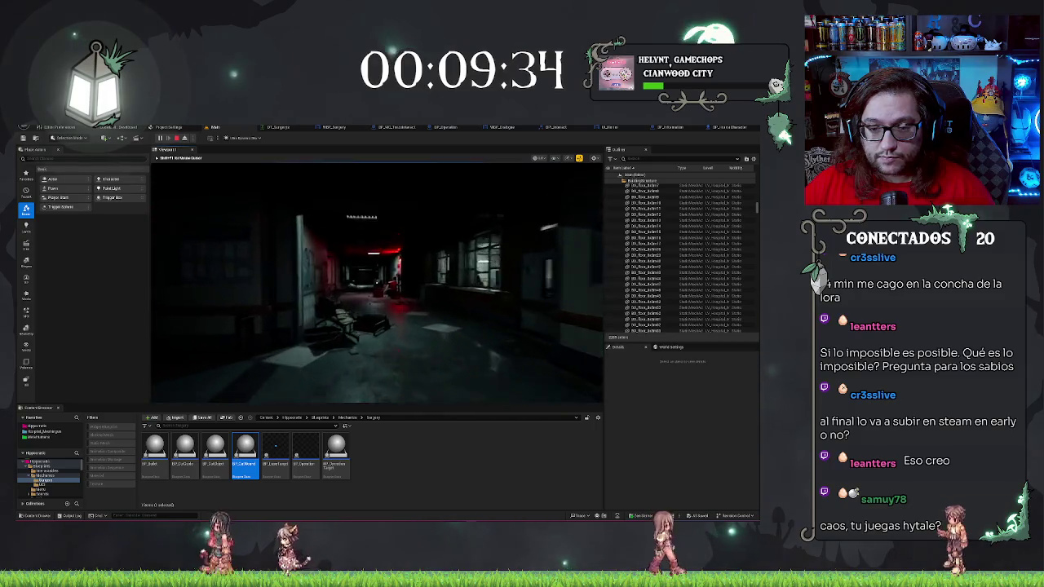
{"action": "key", "text": "w"}
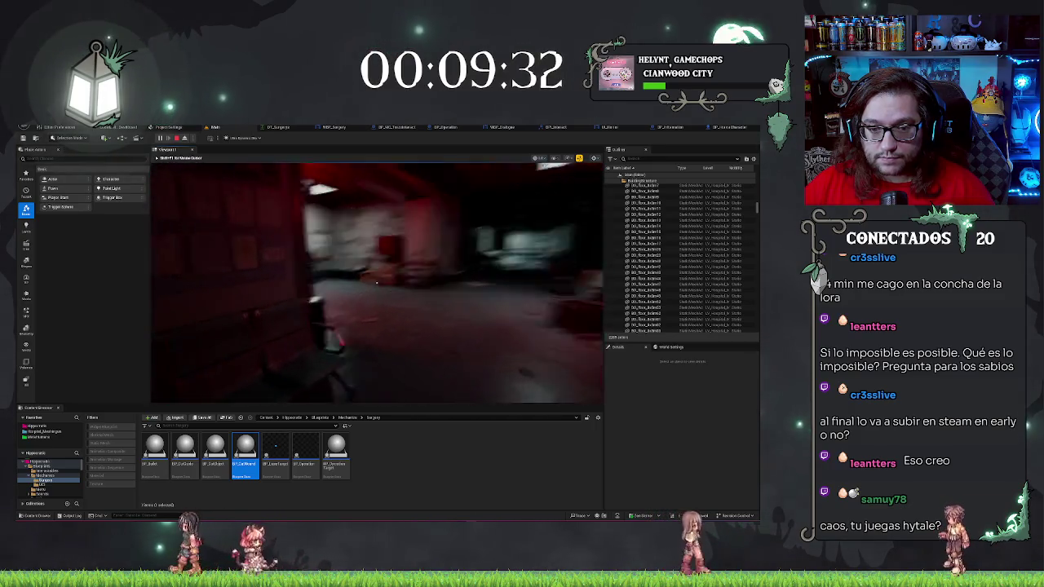
{"action": "key", "text": "w"}
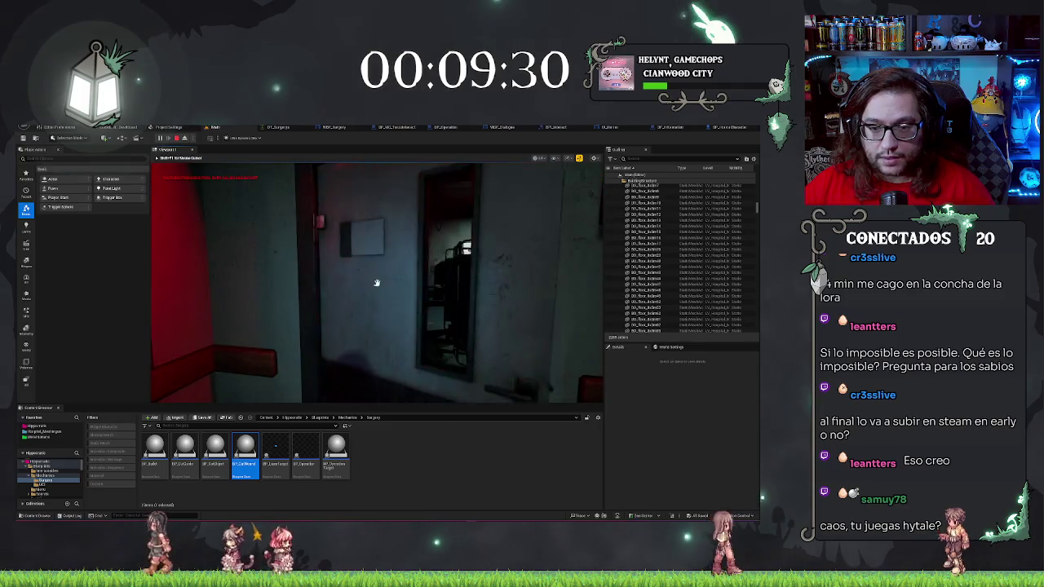
{"action": "key", "text": "w"}
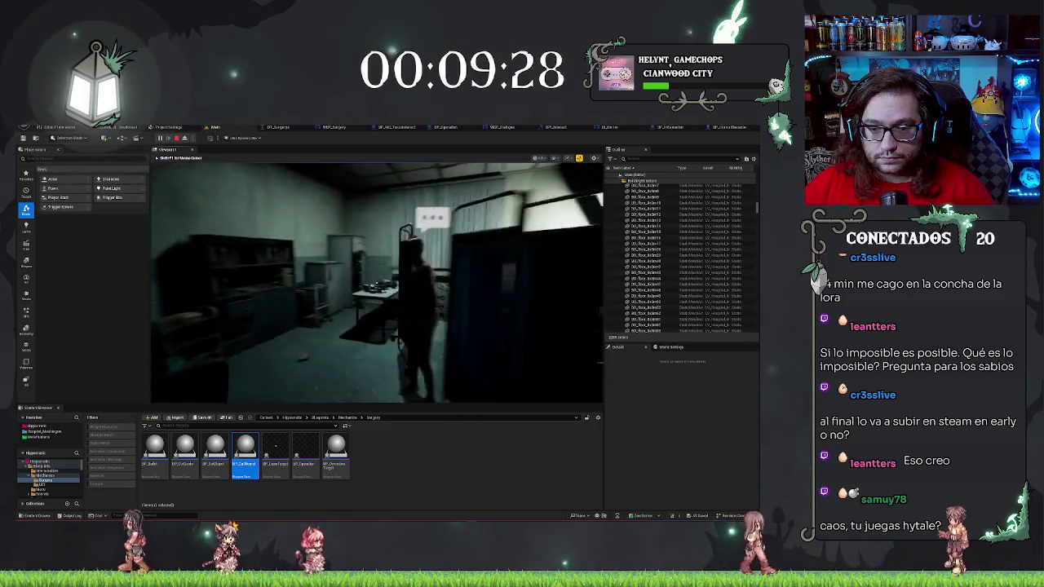
Talk to the NPC to raise the surgery prompt and decline it twice
{"action": "key", "text": "e"}
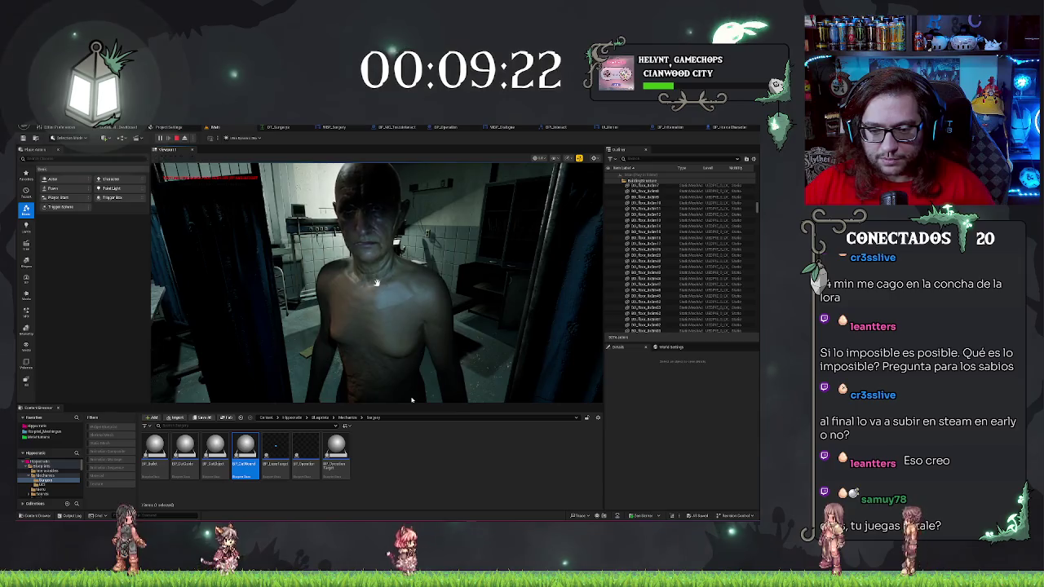
{"action": "key", "text": "e"}
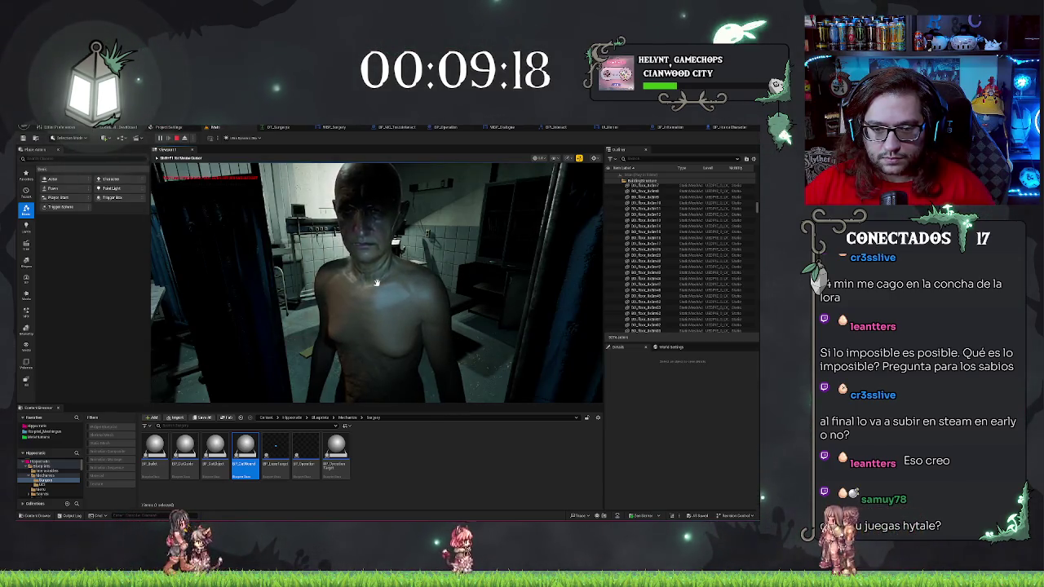
{"action": "key", "text": "e"}
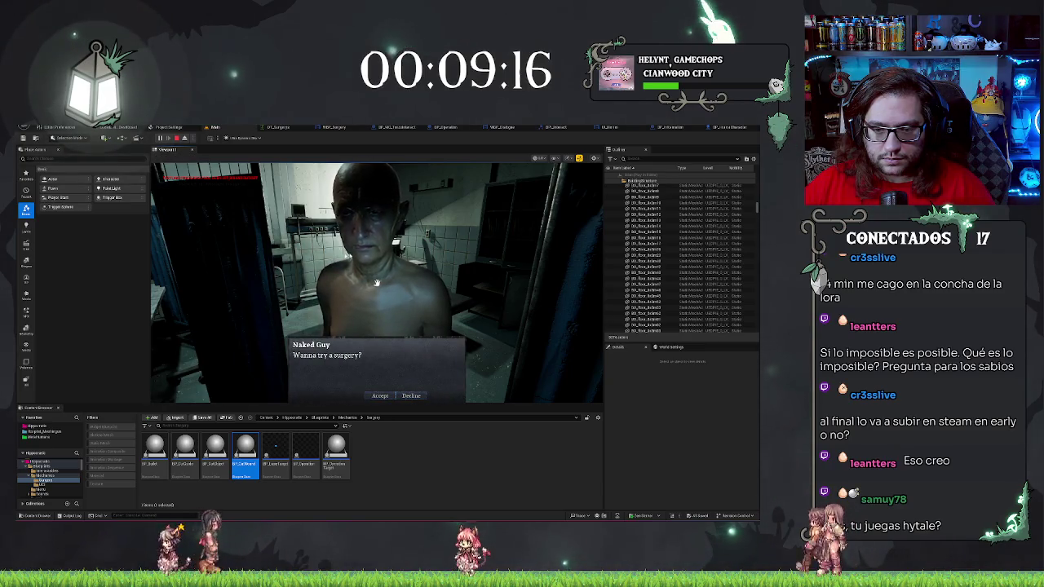
{"action": "left_click", "coordinate": [405, 396]}
{"action": "key", "text": "e"}
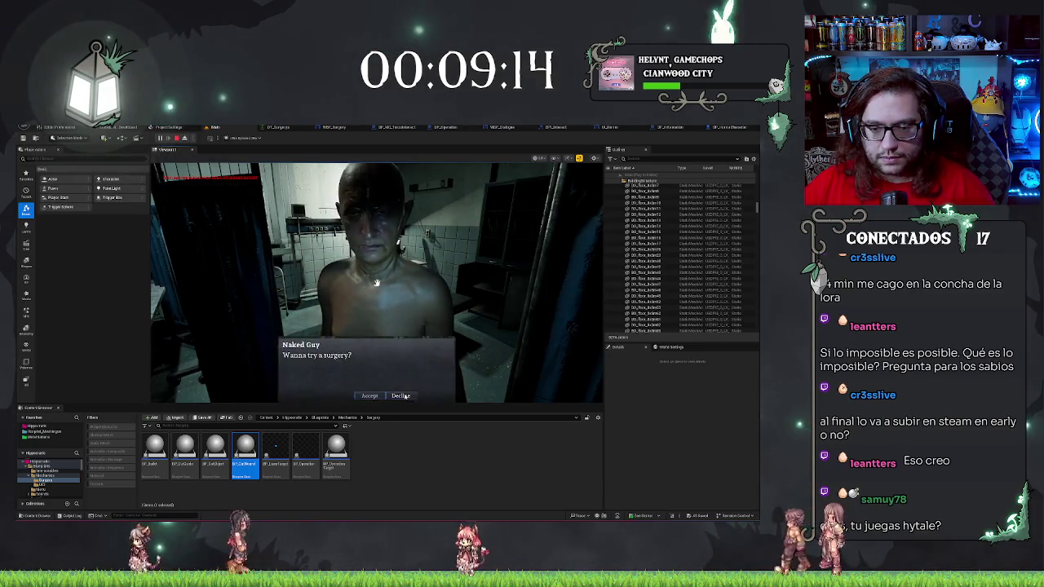
{"action": "left_click", "coordinate": [406, 397]}
Reopen the prompt, accept the surgery, stop the session, and go to BP_Operation
{"action": "key", "text": "e"}
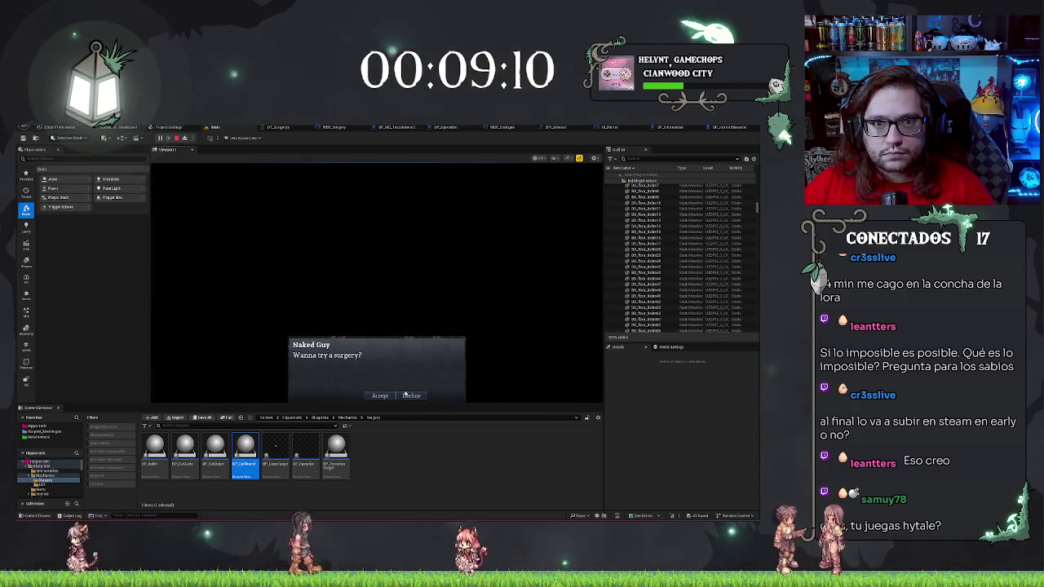
{"action": "left_click", "coordinate": [405, 397]}
{"action": "key", "text": "Escape"}
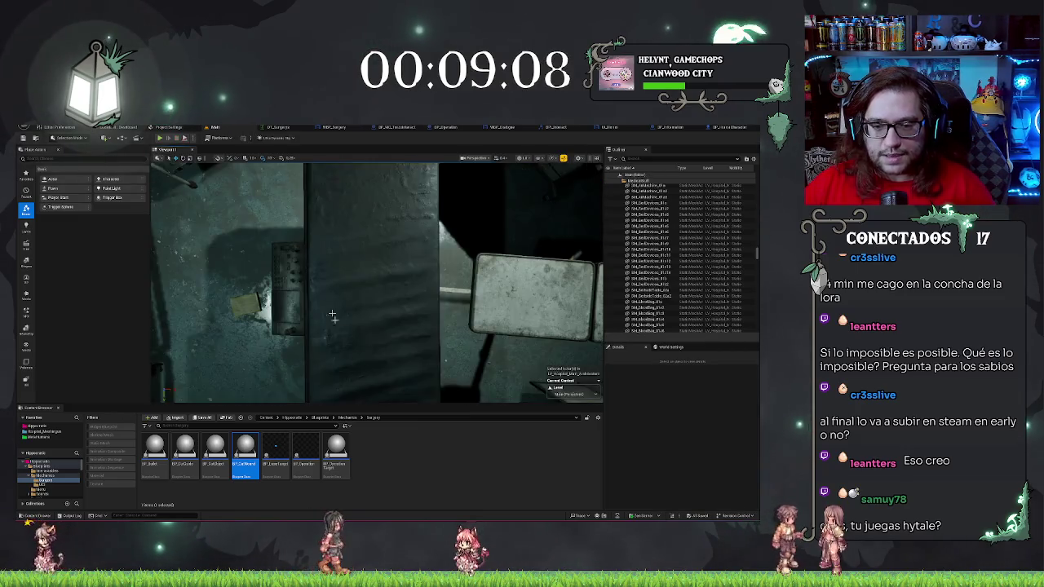
{"action": "left_click", "coordinate": [332, 316]}
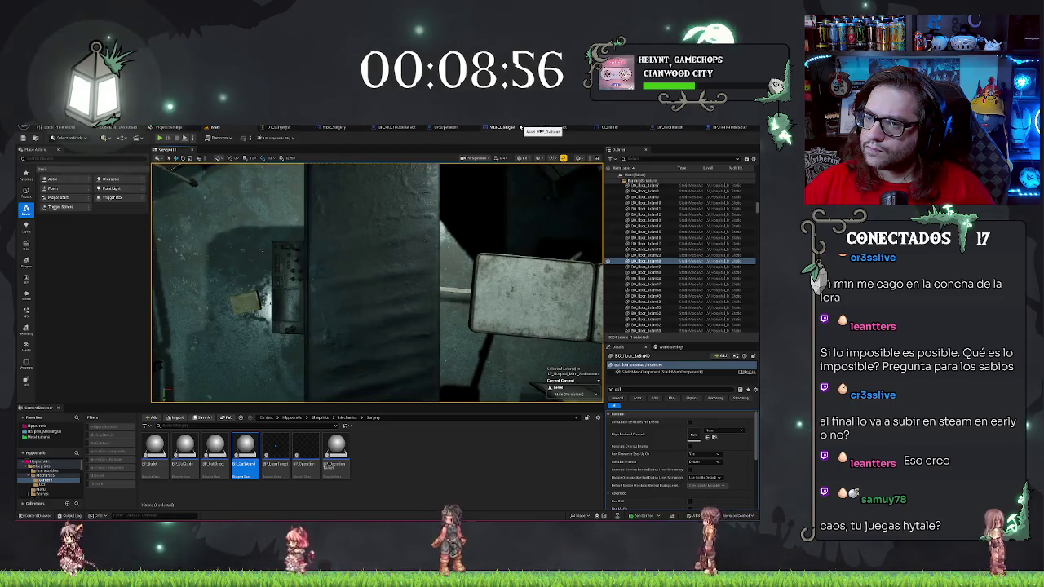
{"action": "left_click", "coordinate": [446, 127]}
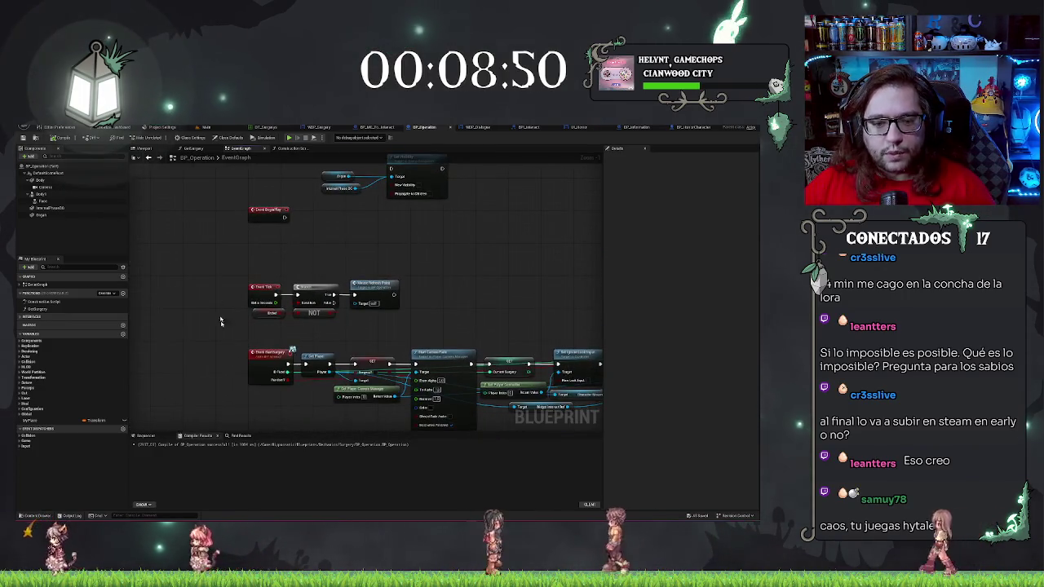
Zoom to the surgery chain, select its nodes, and paste a small node into the gap
{"action": "left_click_drag", "start_coordinate": [205, 334], "coordinate": [403, 405]}
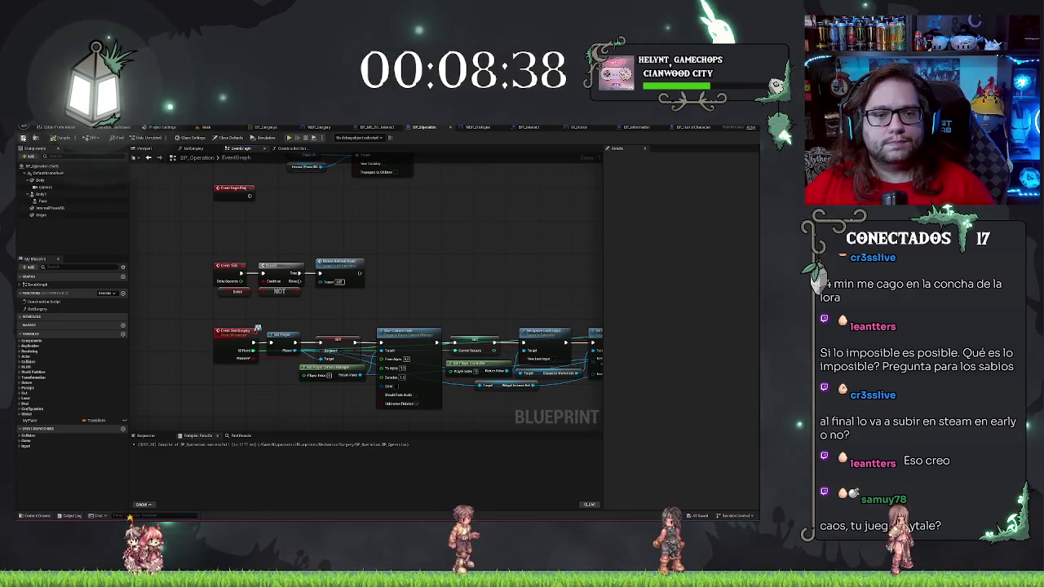
{"action": "scroll", "coordinate": [375, 318], "scroll_direction": "down", "scroll_amount": 9}
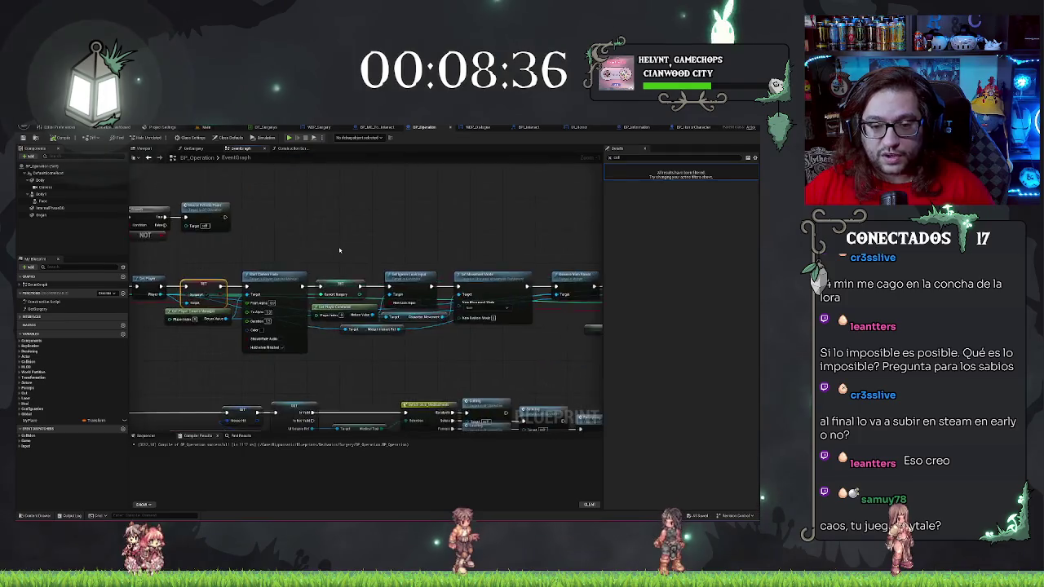
{"action": "scroll", "coordinate": [464, 319], "scroll_direction": "up", "scroll_amount": 4}
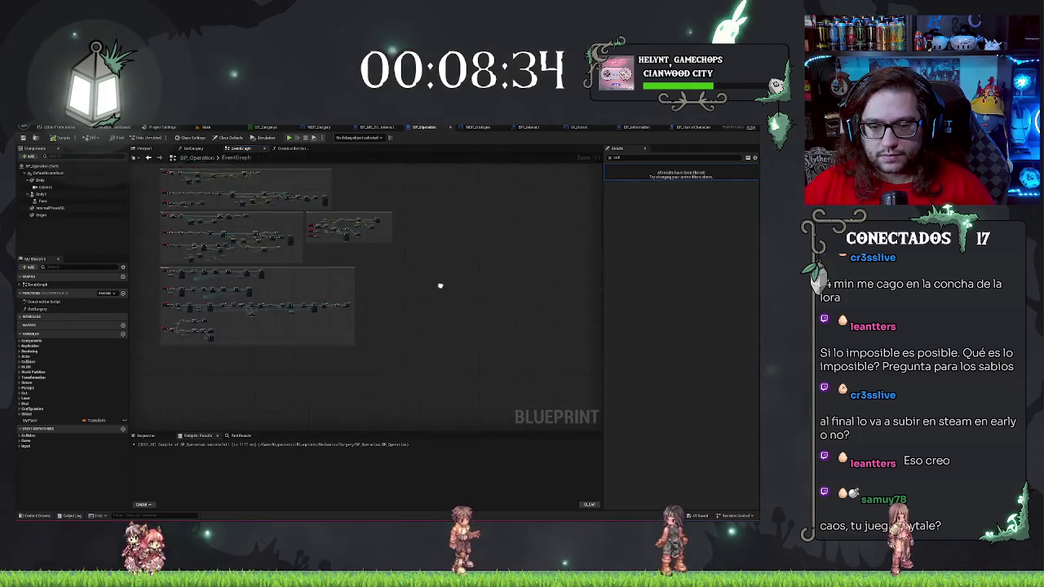
{"action": "scroll", "coordinate": [372, 354], "scroll_direction": "up", "scroll_amount": 6}
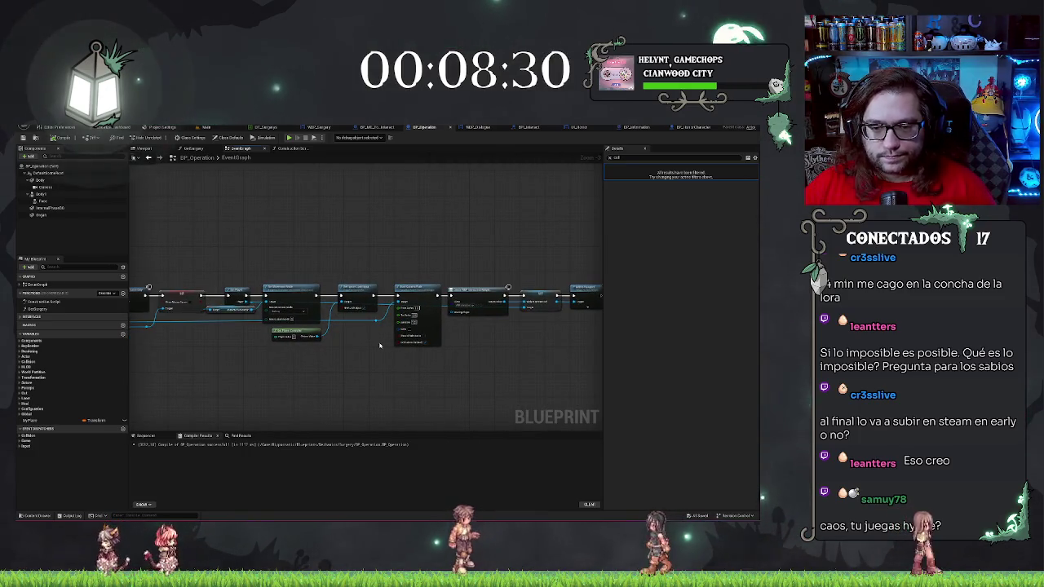
{"action": "left_click", "coordinate": [351, 295]}
{"action": "mouse_move", "coordinate": [372, 274]}
{"action": "left_mouse_down"}
{"action": "mouse_move", "coordinate": [546, 365]}
{"action": "mouse_move", "coordinate": [659, 392]}
{"action": "mouse_move", "coordinate": [481, 348]}
{"action": "left_mouse_up"}
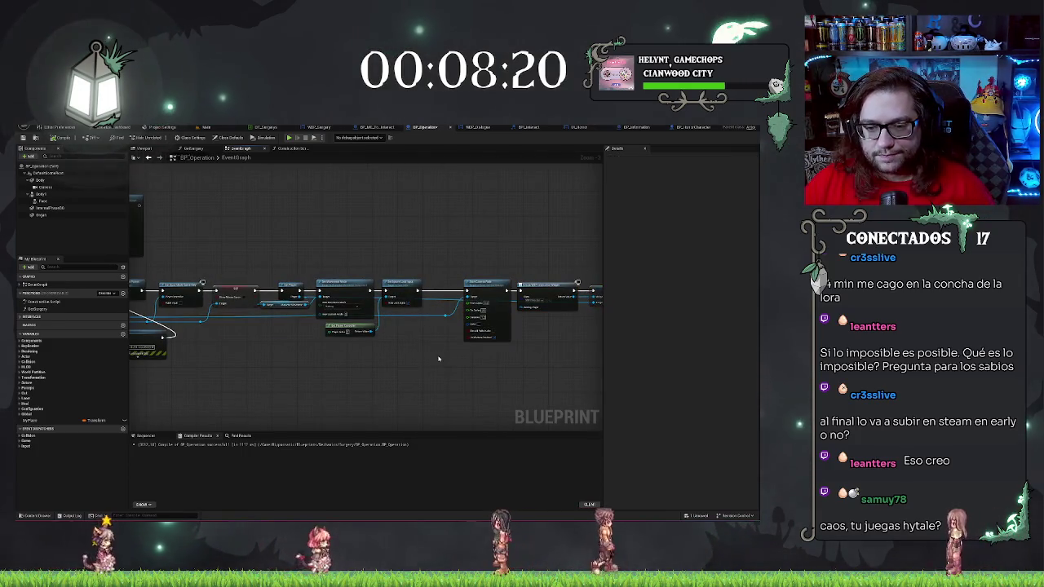
{"action": "key", "text": "ctrl+v"}
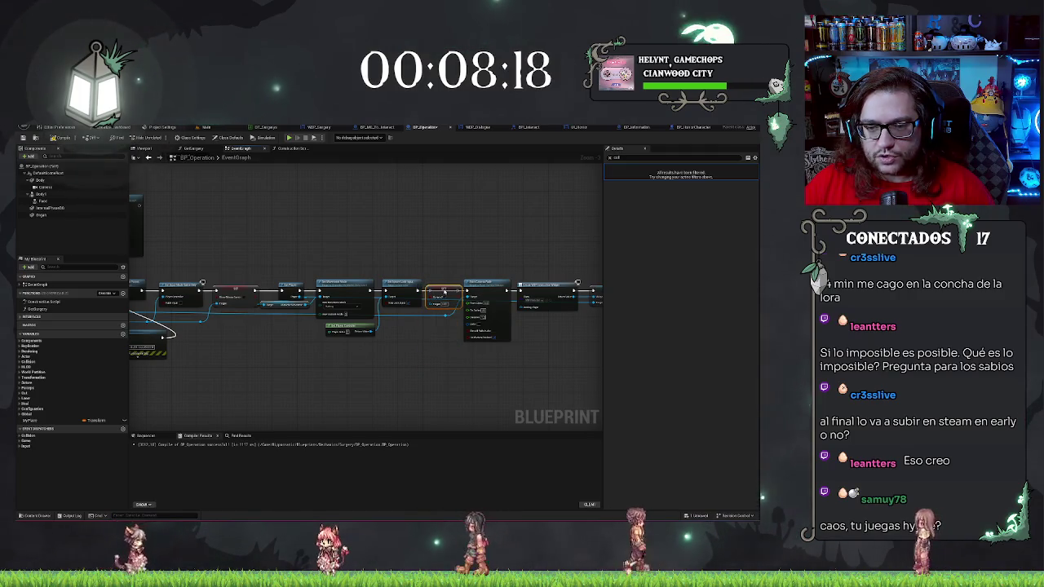
Review the chain, select the new node, clear the Details filter, and return to the level
{"action": "left_click_drag", "start_coordinate": [535, 245], "coordinate": [503, 244]}
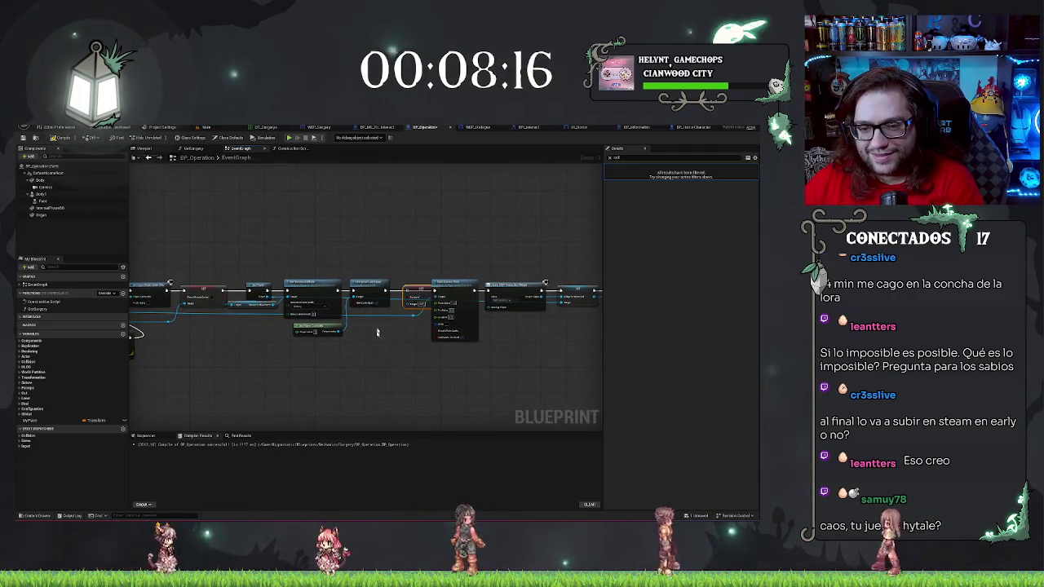
{"action": "left_click_drag", "start_coordinate": [402, 314], "coordinate": [172, 316]}
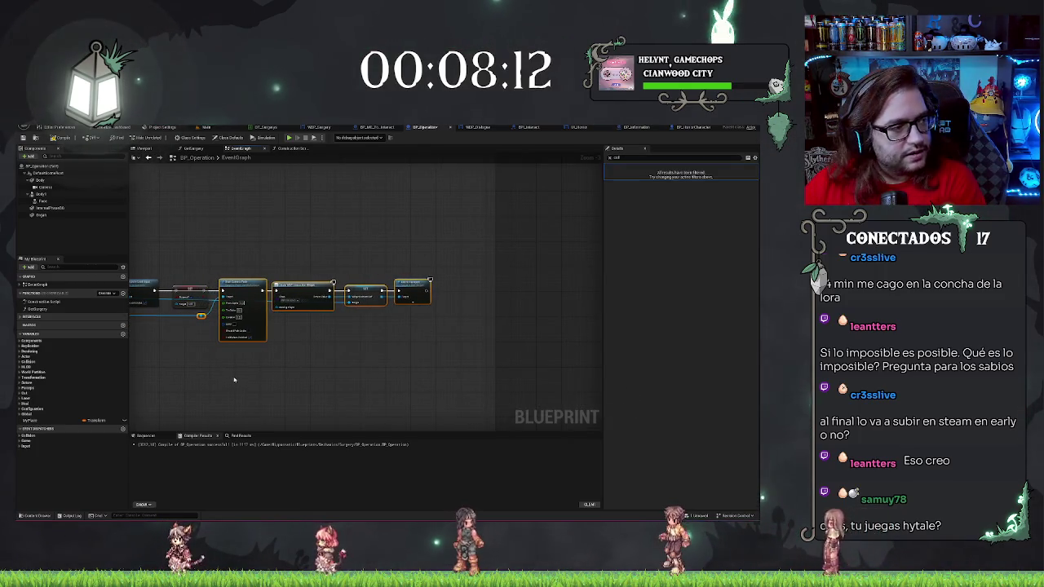
{"action": "left_click_drag", "start_coordinate": [203, 355], "coordinate": [365, 372]}
{"action": "left_click", "coordinate": [331, 312]}
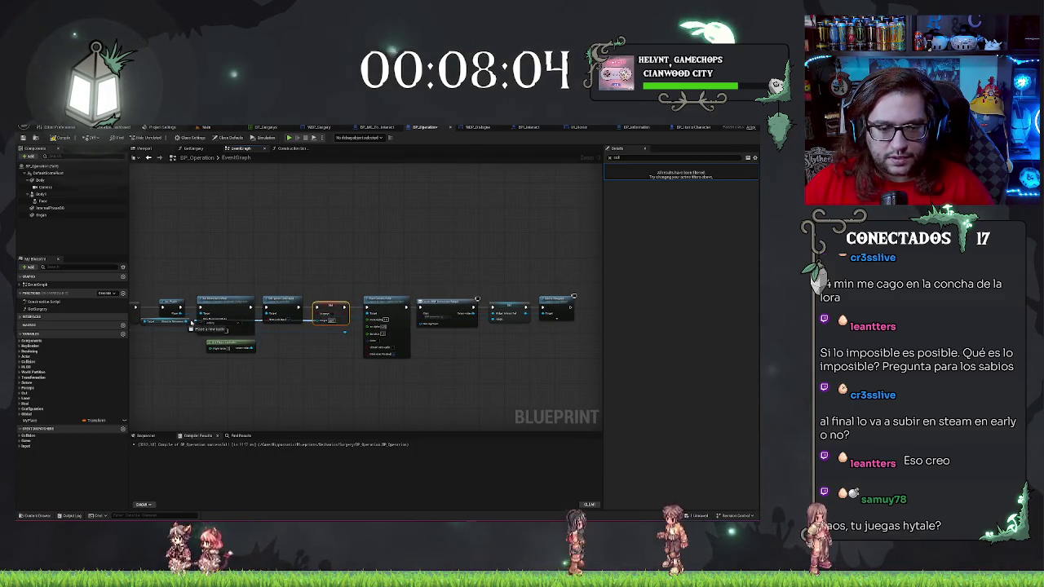
{"action": "left_click", "coordinate": [309, 380]}
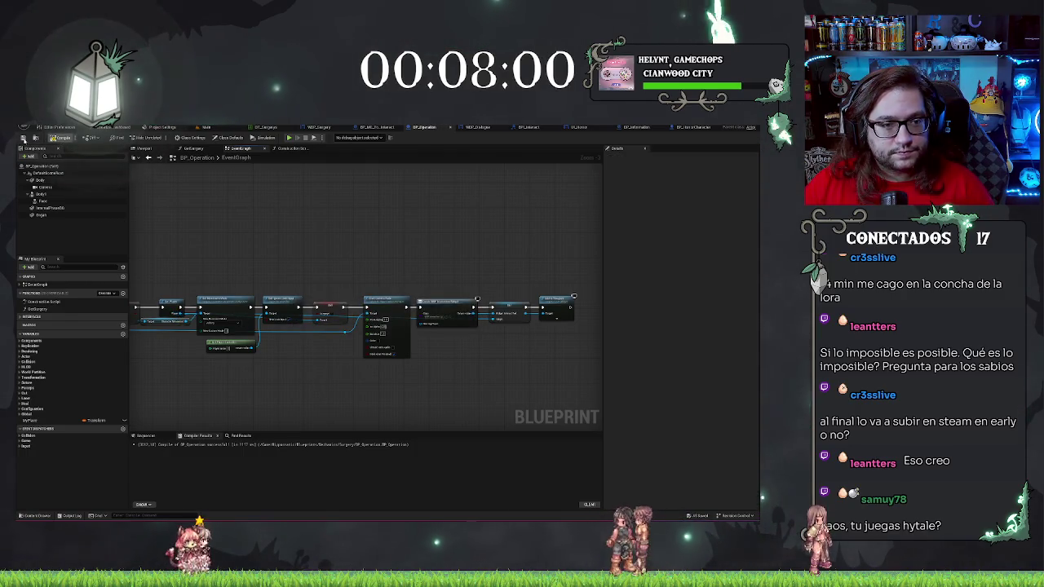
{"action": "left_click", "coordinate": [221, 128]}
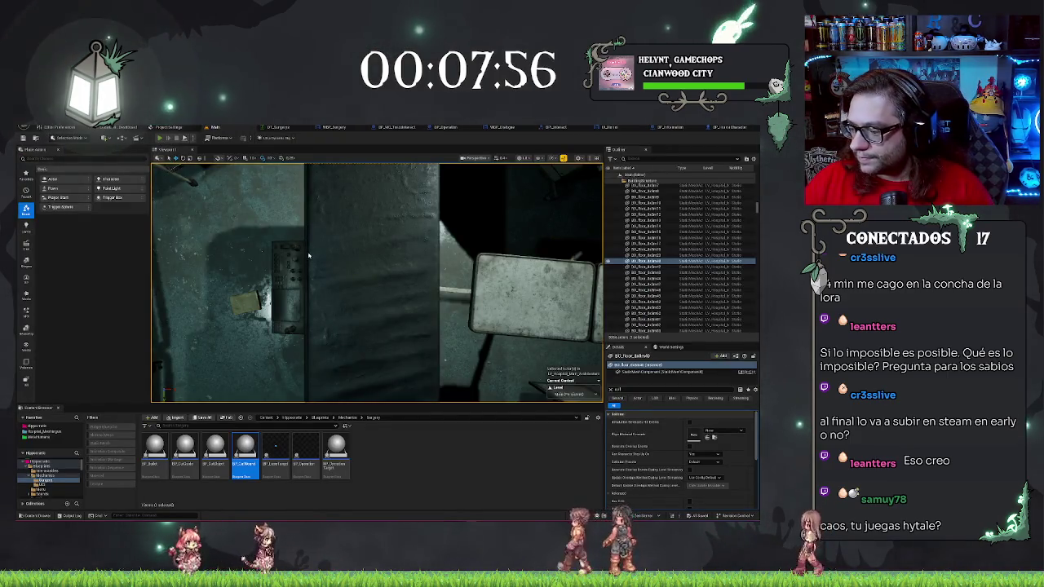
Start Play-in-Editor with Alt+P and walk through the rooms to face the NPC
{"action": "key", "text": "alt+p"}
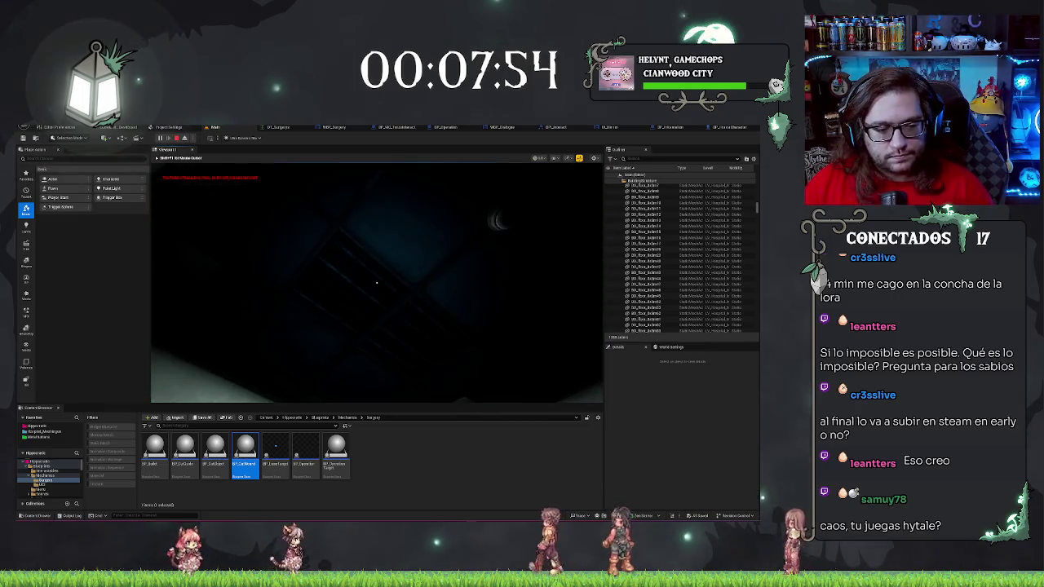
{"action": "key", "text": "w"}
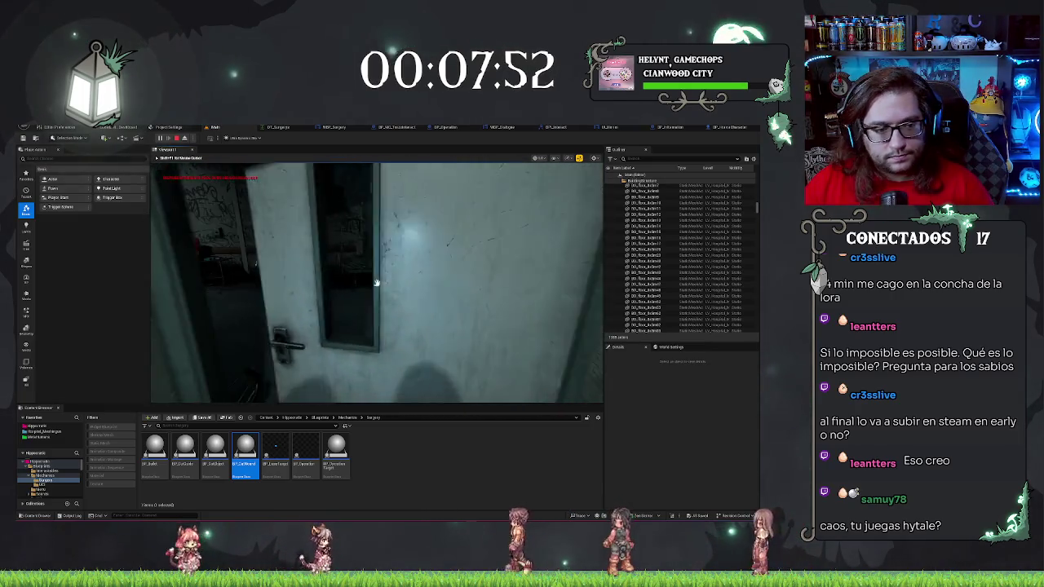
{"action": "left_click", "coordinate": [377, 283]}
{"action": "key", "text": "w"}
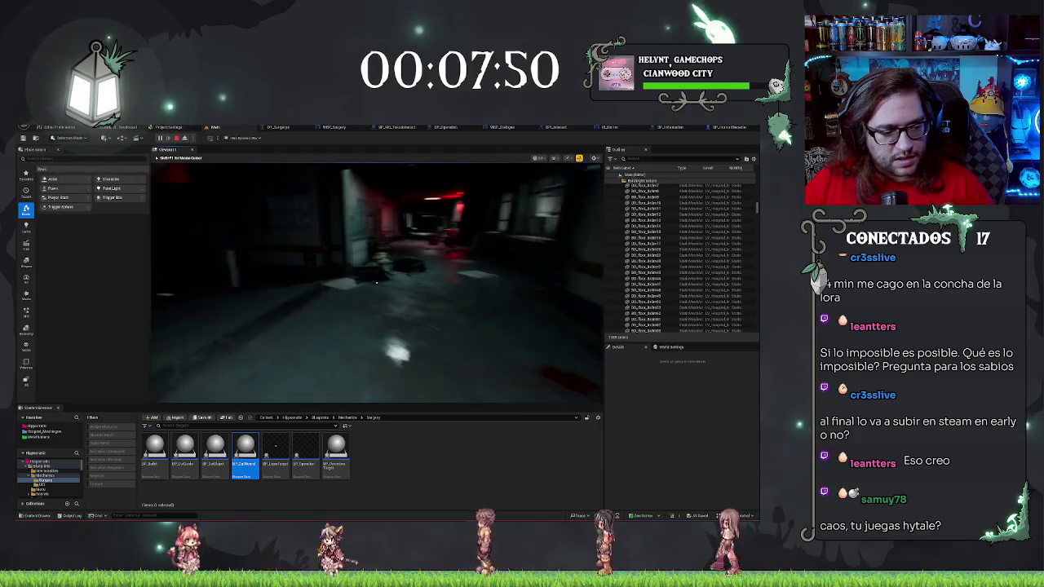
{"action": "key", "text": "w"}
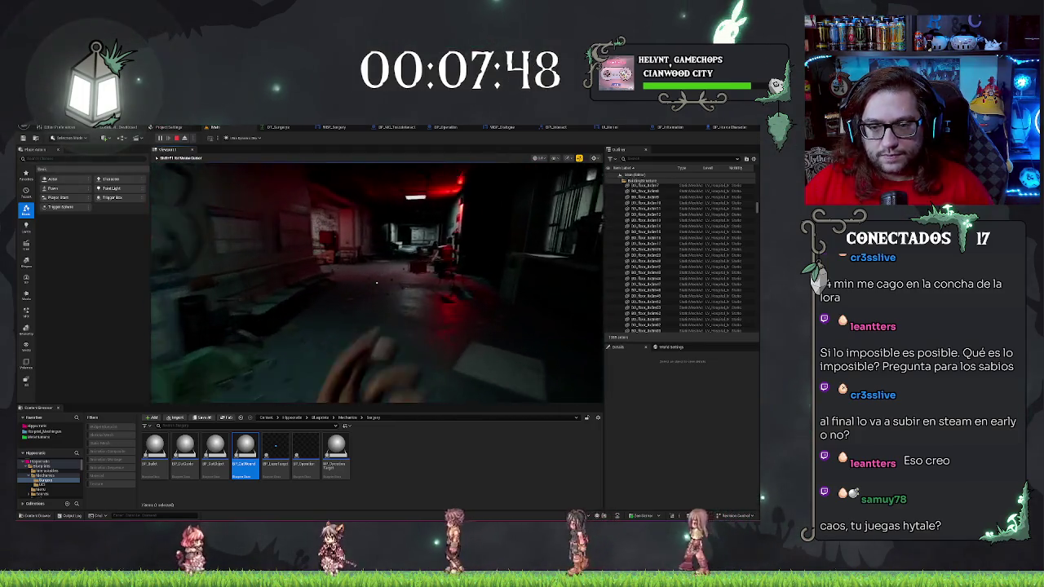
{"action": "key", "text": "w"}
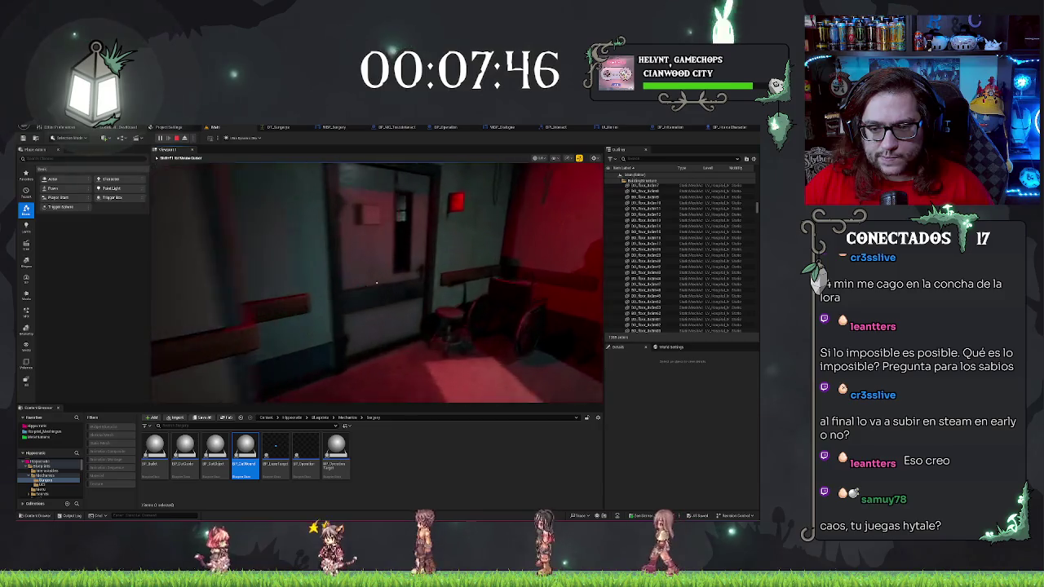
{"action": "key", "text": "w"}
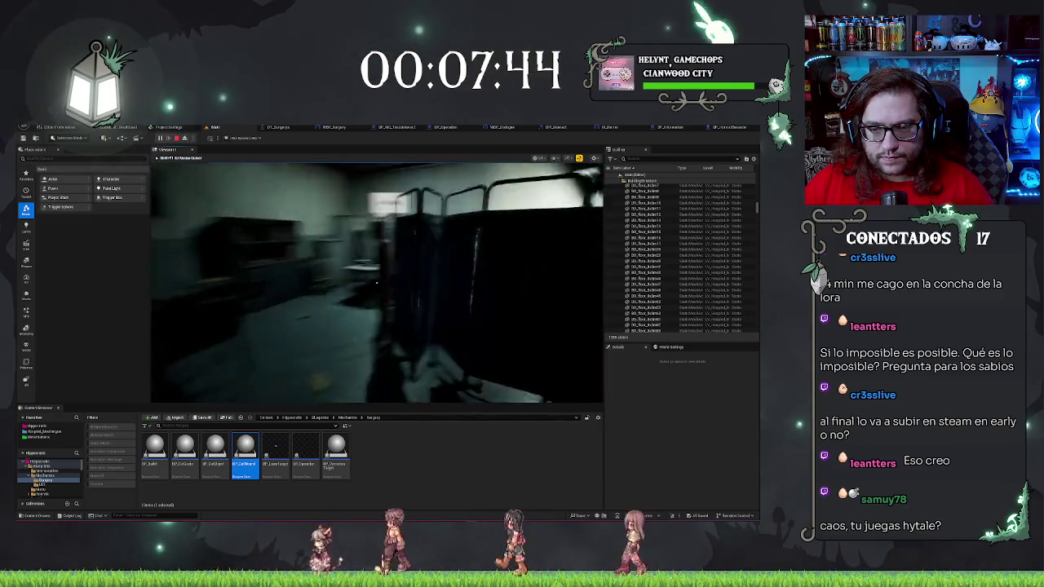
{"action": "key", "text": "w"}
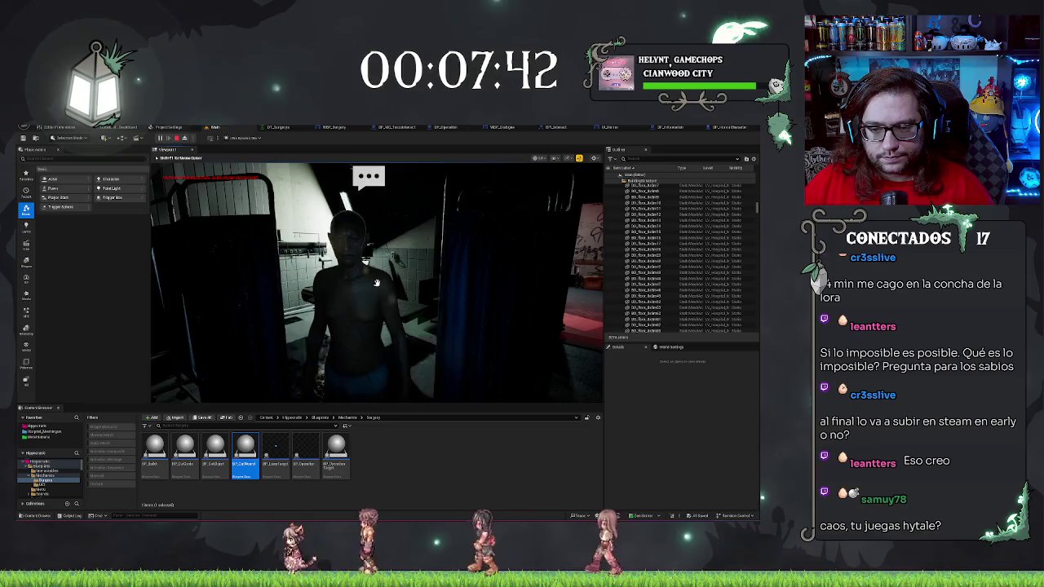
Talk to the NPC, accept the surgery, stop the test, and switch to BP_HorrorCharacter
{"action": "key", "text": "e"}
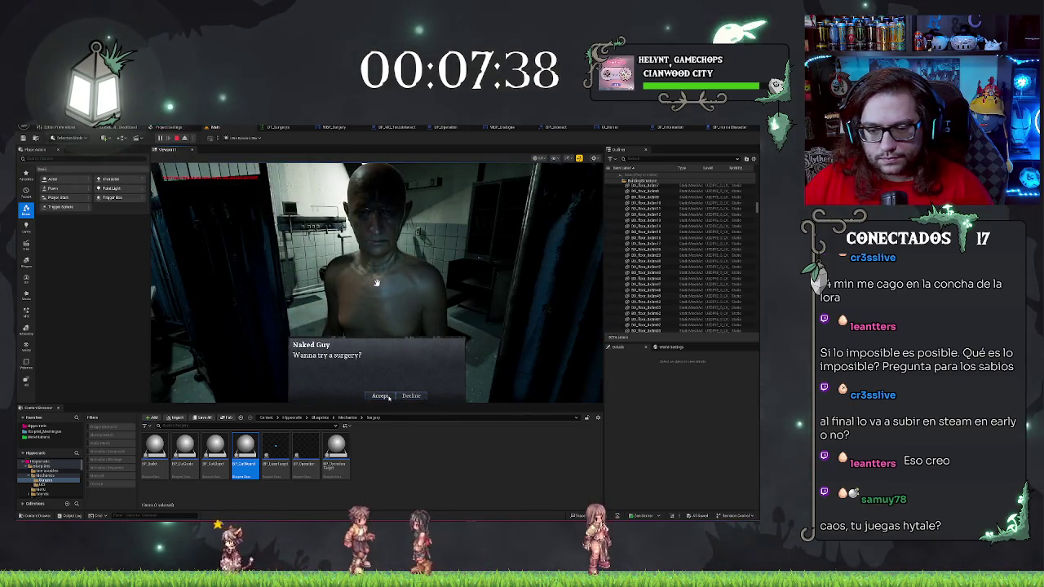
{"action": "left_click", "coordinate": [389, 396]}
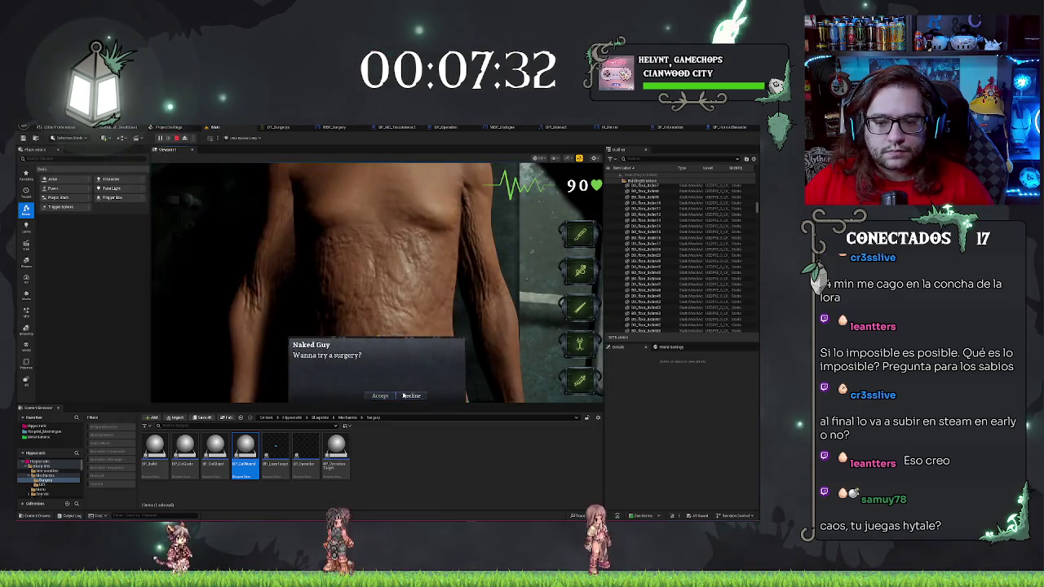
{"action": "left_click", "coordinate": [403, 396]}
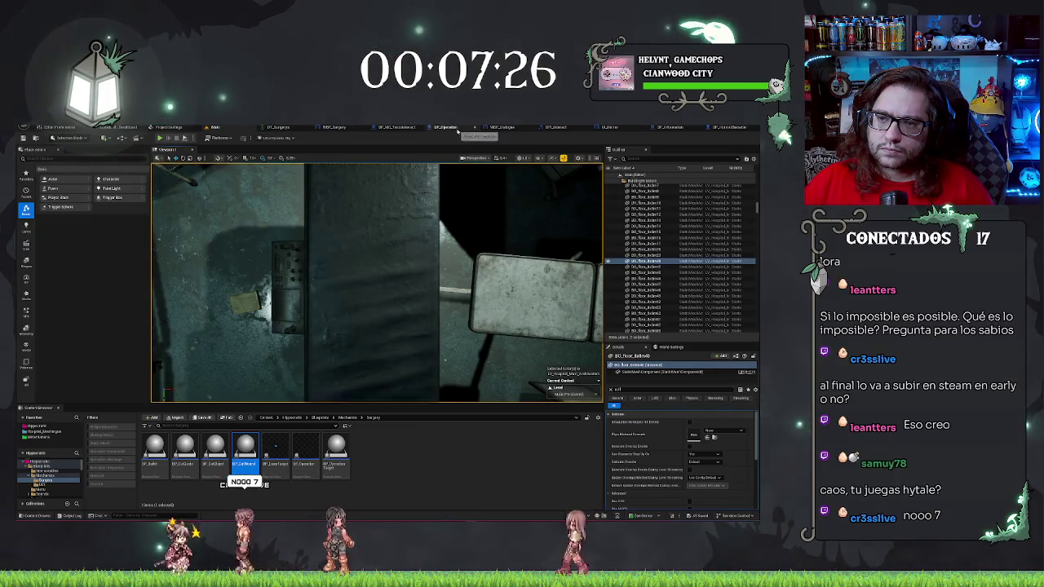
{"action": "left_click", "coordinate": [726, 128]}
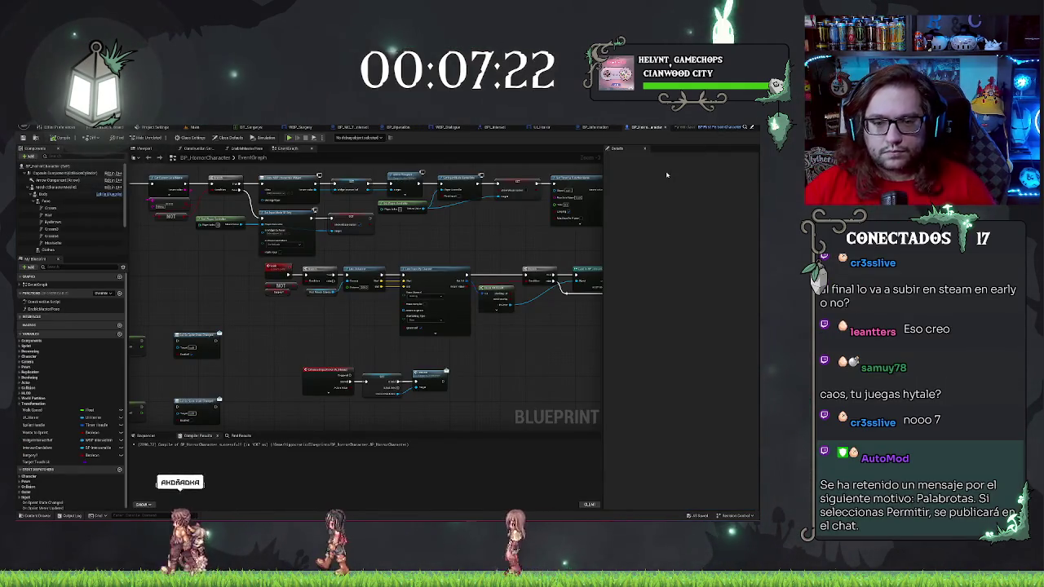
Zoom and pan the BP_HorrorCharacter graph across the Line Trace and the nodes after it
{"action": "scroll", "coordinate": [319, 310], "scroll_direction": "up", "scroll_amount": 3}
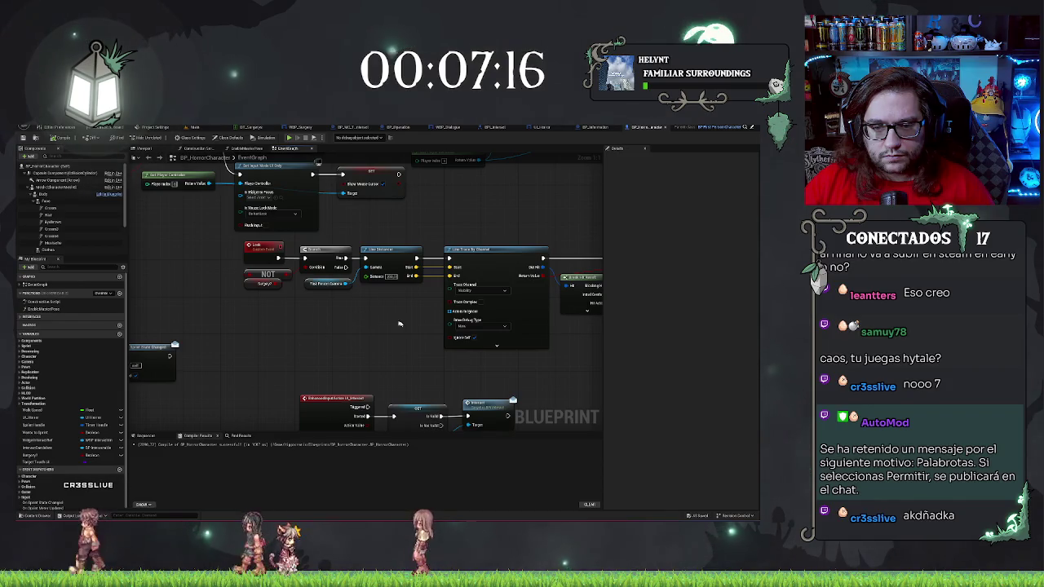
{"action": "left_click_drag", "start_coordinate": [399, 324], "coordinate": [237, 359]}
{"action": "scroll", "coordinate": [437, 357], "scroll_direction": "down", "scroll_amount": 1}
{"action": "mouse_move", "coordinate": [436, 358]}
{"action": "left_mouse_down"}
{"action": "mouse_move", "coordinate": [482, 356]}
{"action": "mouse_move", "coordinate": [275, 357]}
{"action": "mouse_move", "coordinate": [432, 359]}
{"action": "mouse_move", "coordinate": [398, 358]}
{"action": "left_mouse_up"}
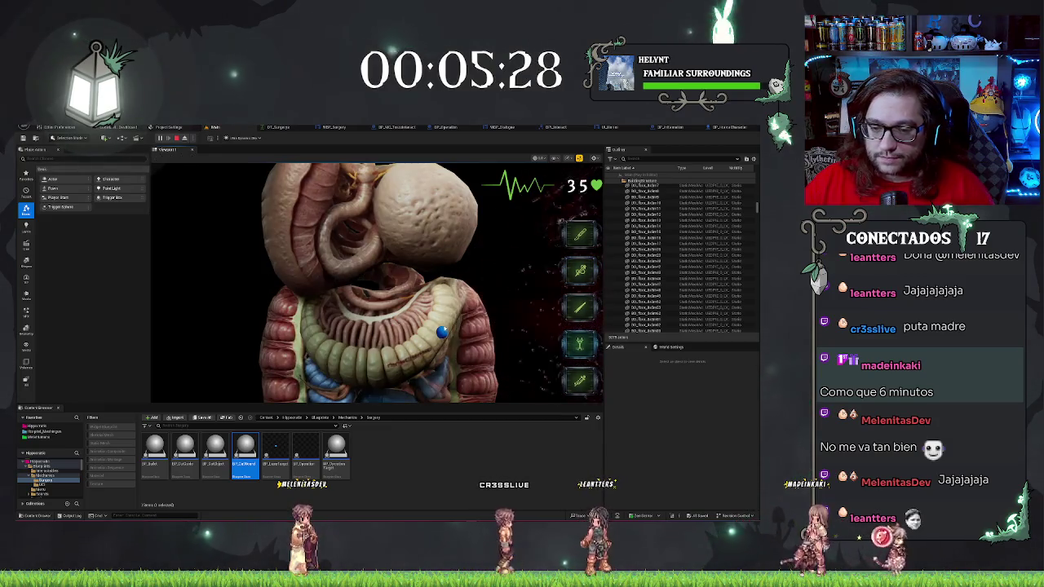
Click the blue organ marker, try two surgical tools on the patient, then stop the test
{"action": "left_click", "coordinate": [441, 333]}
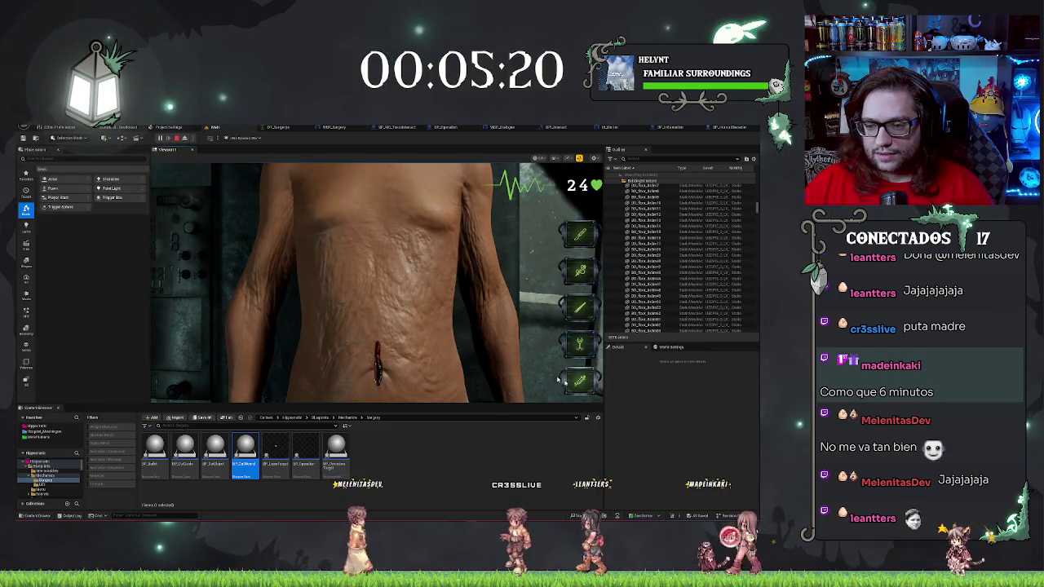
{"action": "left_click", "coordinate": [394, 295]}
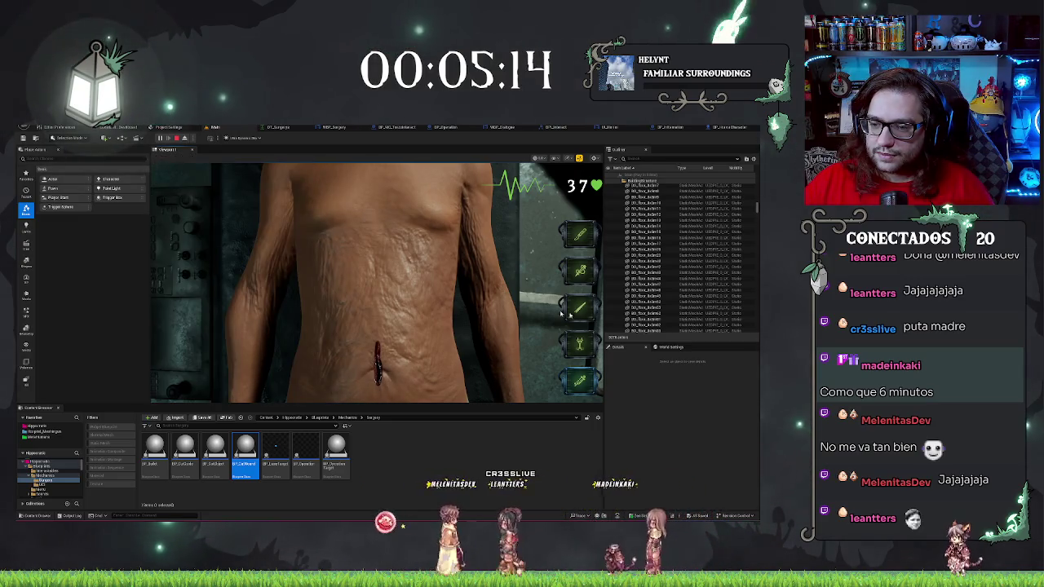
{"action": "left_click", "coordinate": [377, 383]}
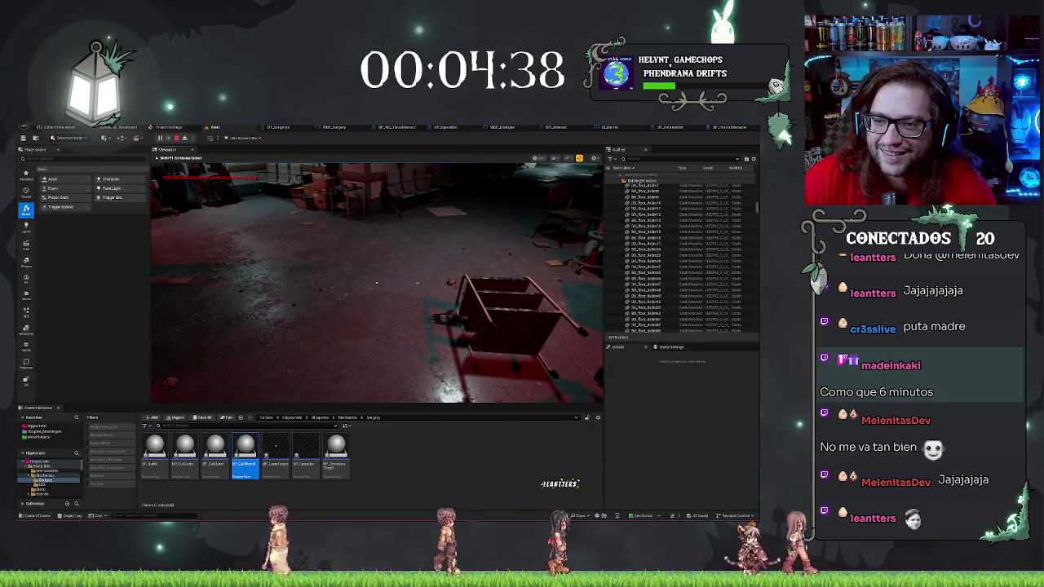
{"action": "key", "text": "Escape"}
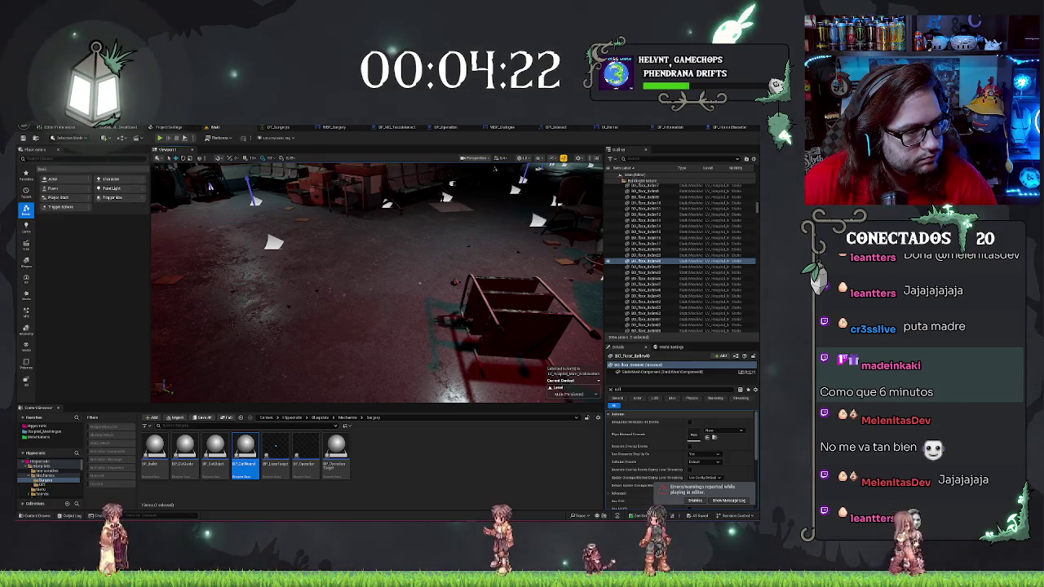
Bring up the BP_Operation Event Graph showing its surgery node chains
{"action": "left_click", "coordinate": [444, 128]}
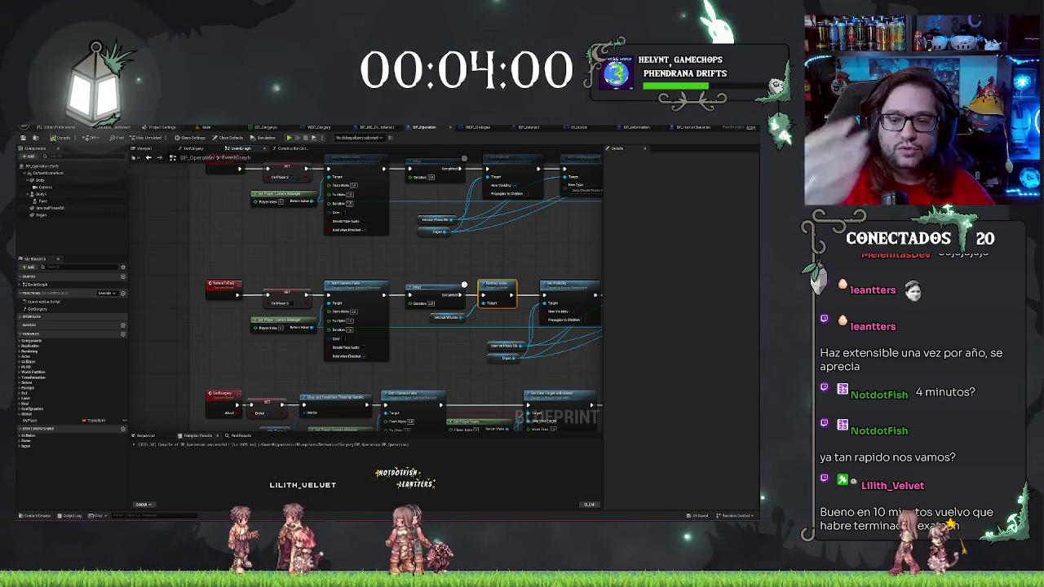
Navigate the BP_Operation graph and box-select the two nodes above the main event chain
{"action": "scroll", "coordinate": [252, 191], "scroll_direction": "down", "scroll_amount": 6}
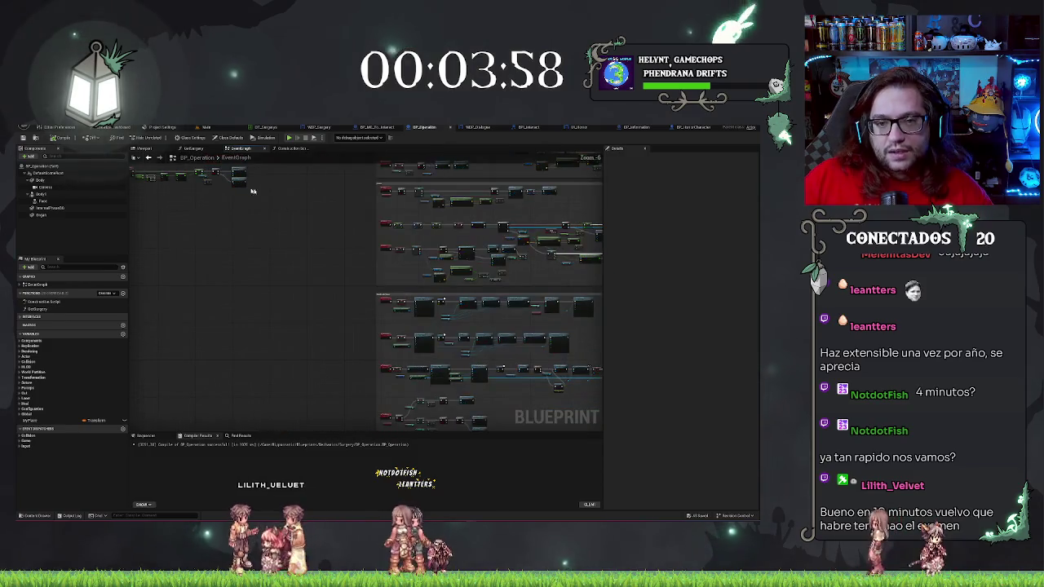
{"action": "scroll", "coordinate": [395, 165], "scroll_direction": "up", "scroll_amount": 3}
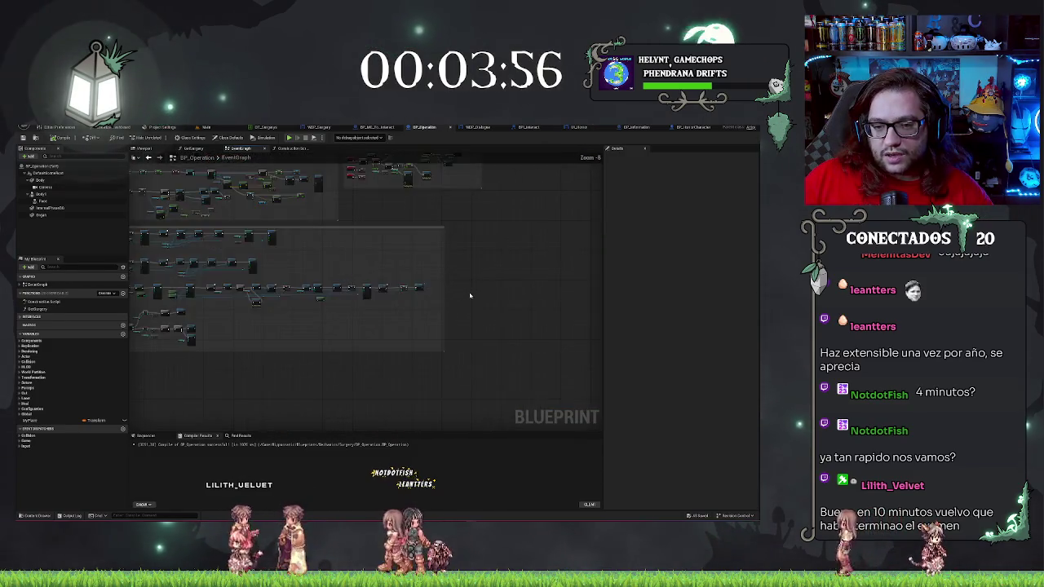
{"action": "scroll", "coordinate": [372, 318], "scroll_direction": "up", "scroll_amount": 3}
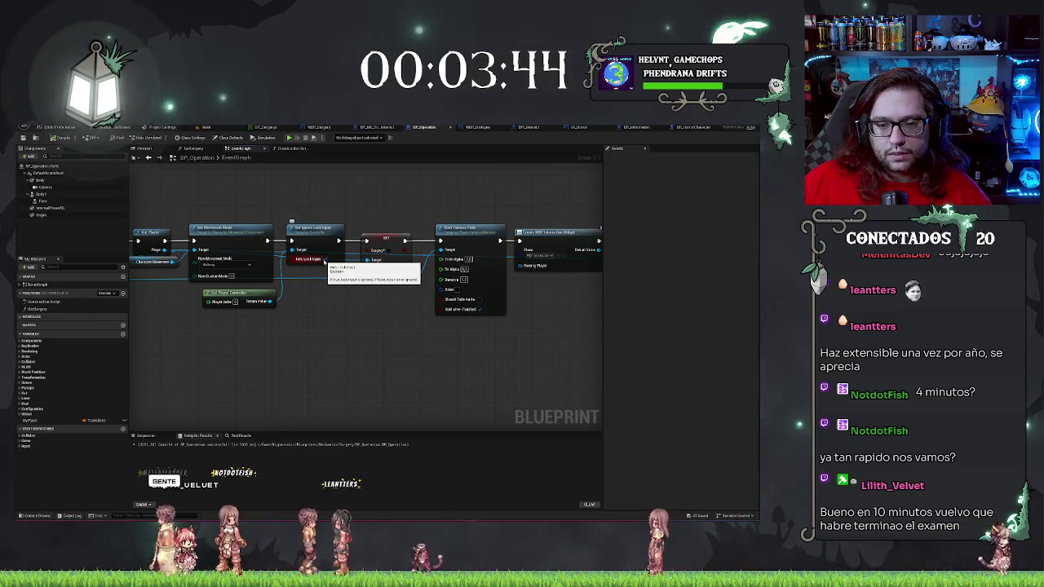
{"action": "scroll", "coordinate": [269, 244], "scroll_direction": "down", "scroll_amount": 8}
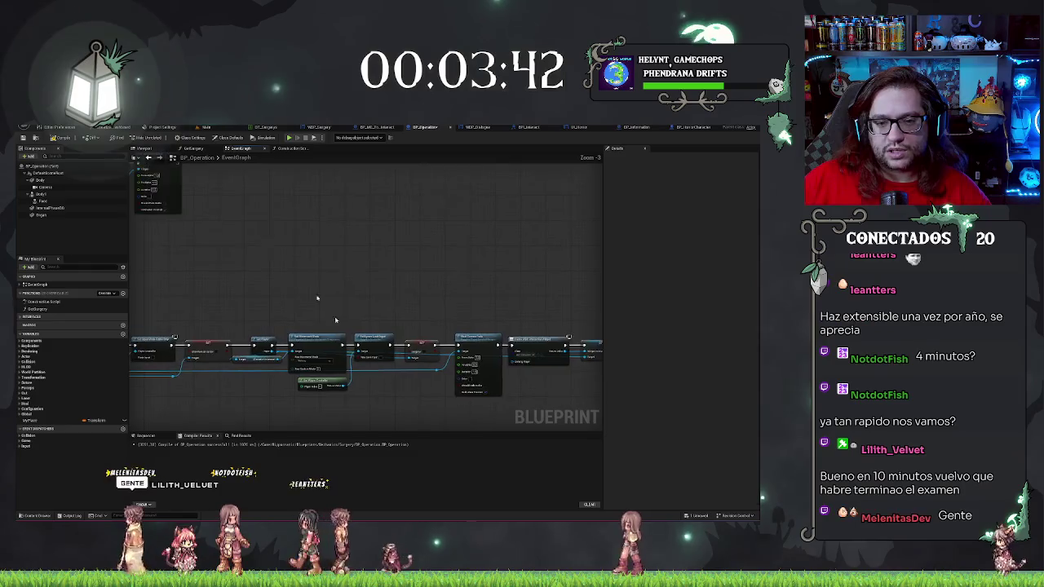
{"action": "scroll", "coordinate": [270, 244], "scroll_direction": "up", "scroll_amount": 7}
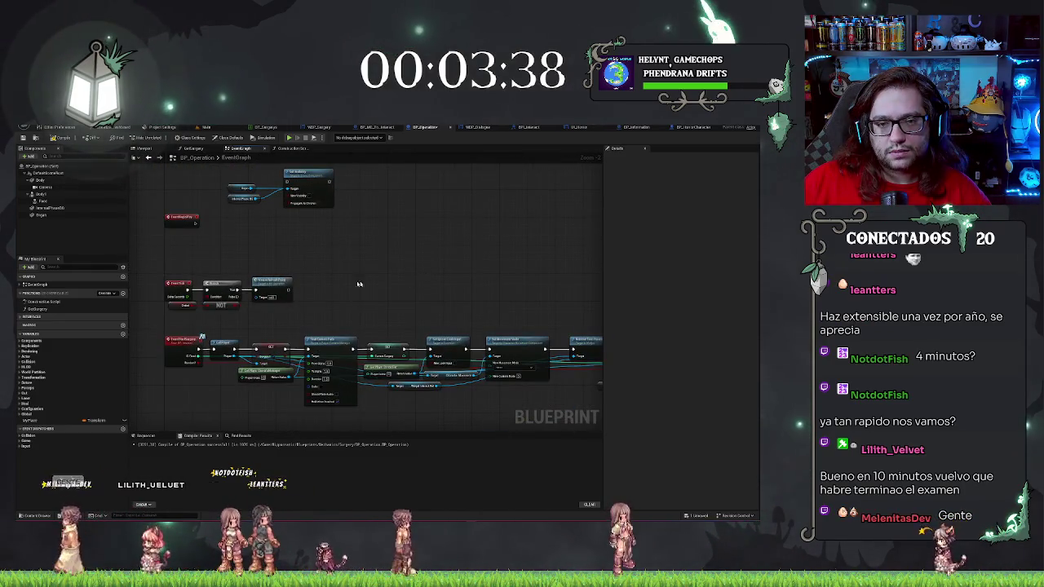
{"action": "mouse_move", "coordinate": [338, 282]}
{"action": "left_mouse_down"}
{"action": "mouse_move", "coordinate": [375, 242]}
{"action": "mouse_move", "coordinate": [438, 235]}
{"action": "mouse_move", "coordinate": [383, 217]}
{"action": "mouse_move", "coordinate": [473, 216]}
{"action": "left_mouse_up"}
{"action": "scroll", "coordinate": [432, 219], "scroll_direction": "up", "scroll_amount": 2}
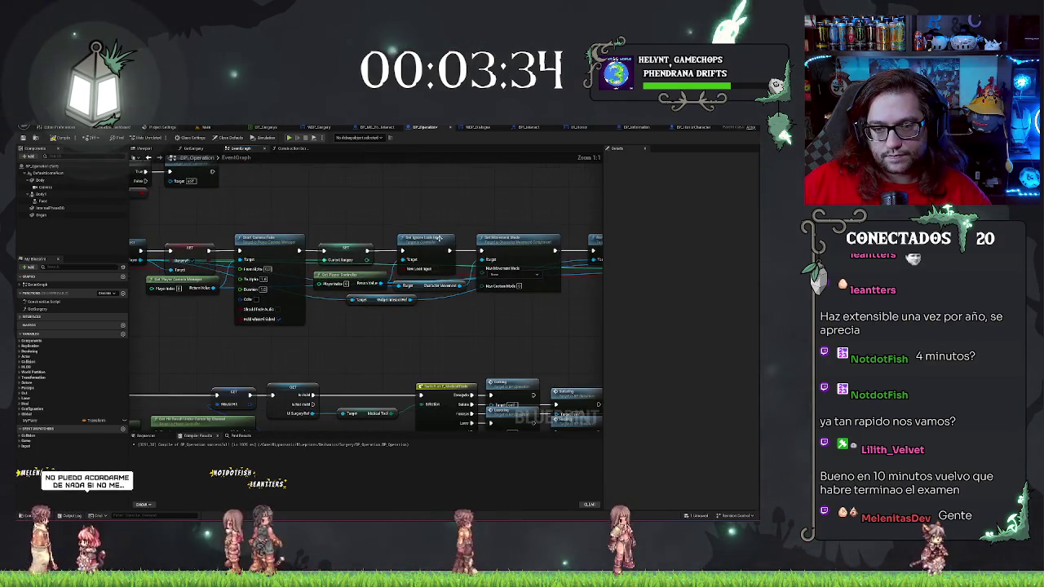
{"action": "scroll", "coordinate": [430, 311], "scroll_direction": "down", "scroll_amount": 2}
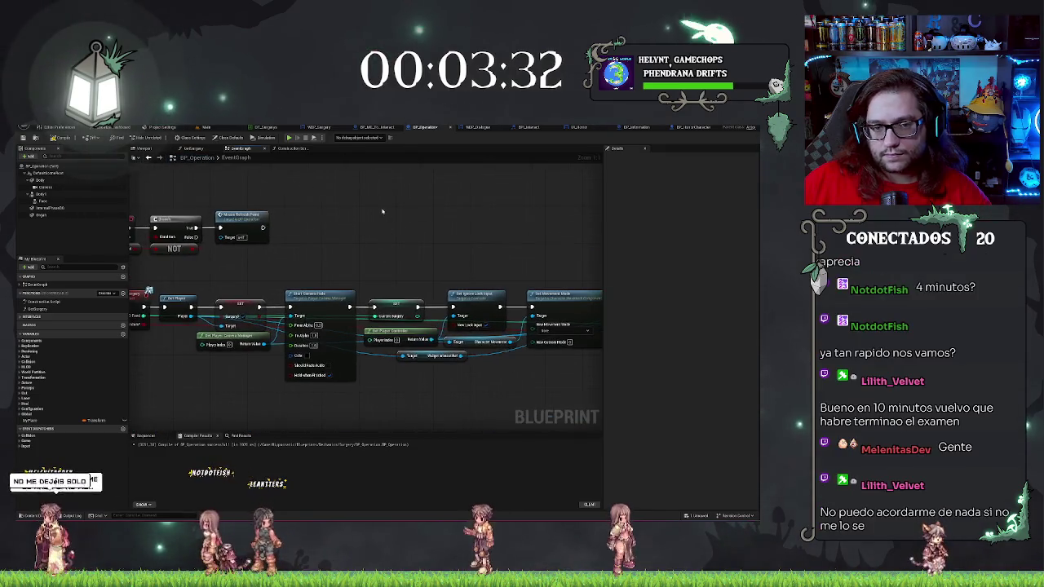
{"action": "left_click_drag", "start_coordinate": [285, 193], "coordinate": [436, 279]}
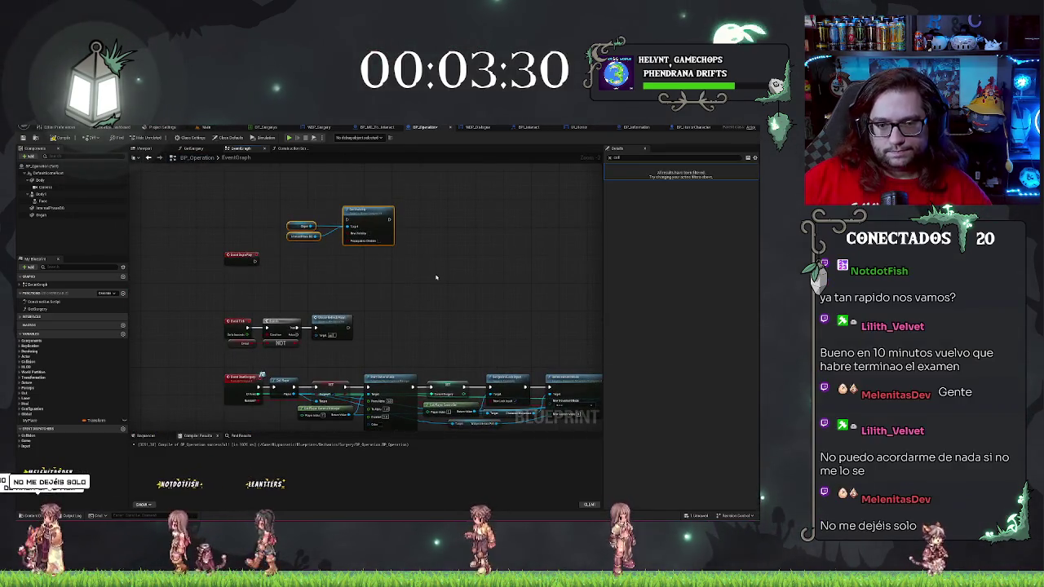
Delete the selected nodes, recompile BP_Operation, and return to the level viewport
{"action": "key", "text": "Delete"}
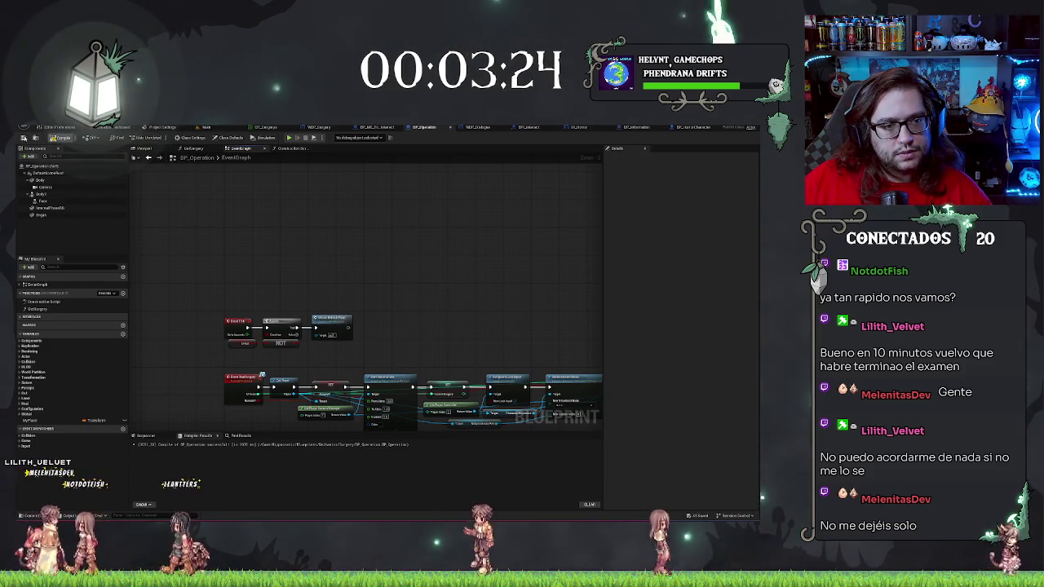
{"action": "left_click", "coordinate": [24, 138]}
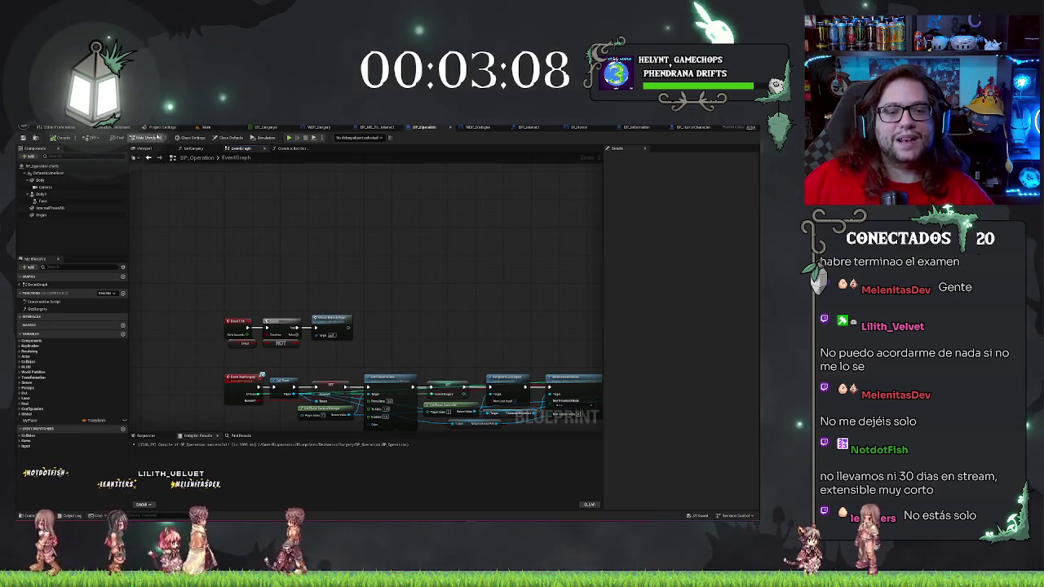
{"action": "left_click", "coordinate": [203, 128]}
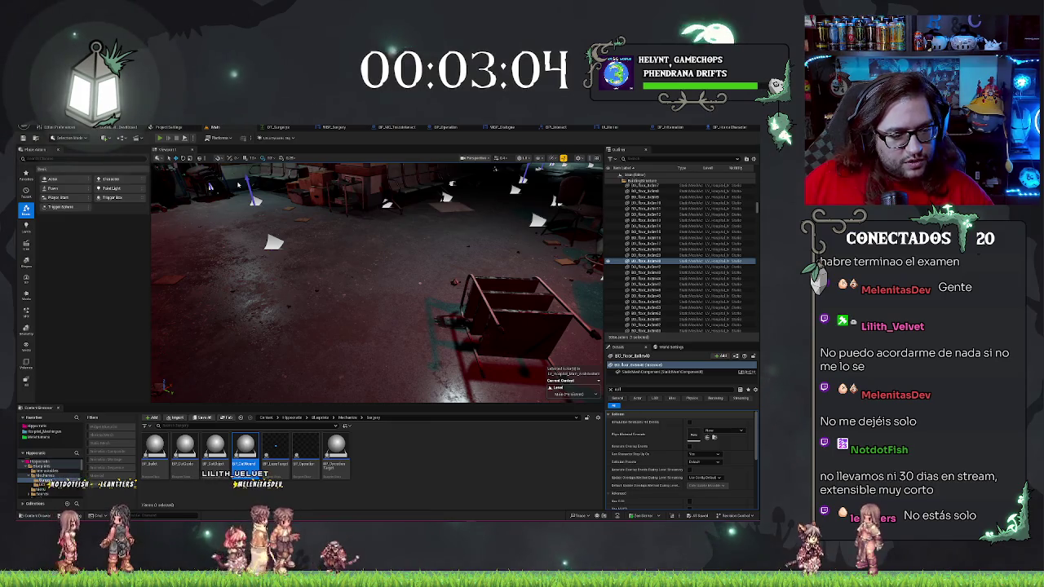
Launch a new Play-in-Editor session with Alt+P
{"action": "key", "text": "alt+p"}
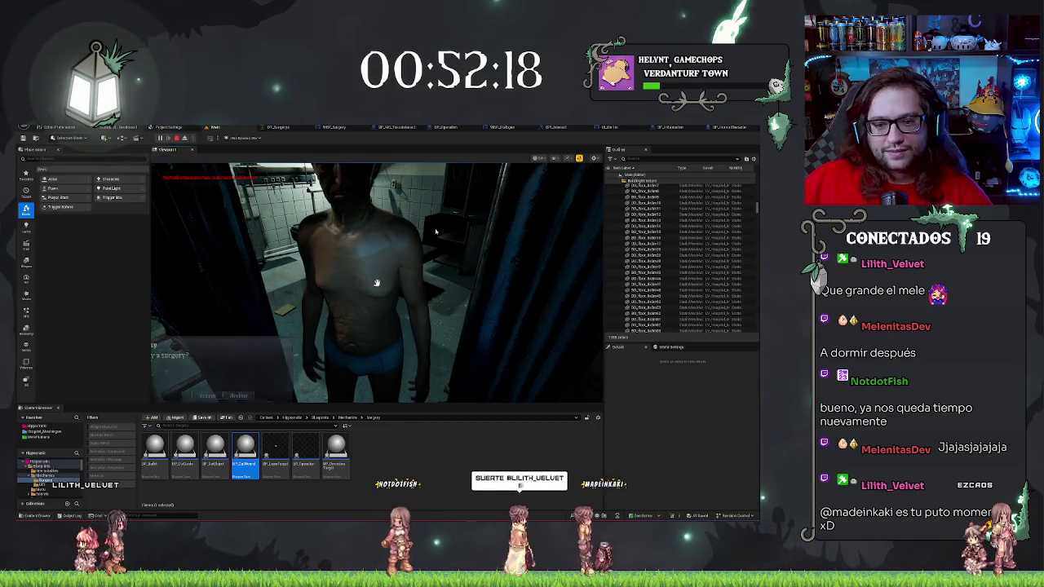
Test the NPC's 'Wanna try a surgery?' offer: decline once, then answer again to fade to the patient
{"action": "key", "text": "e"}
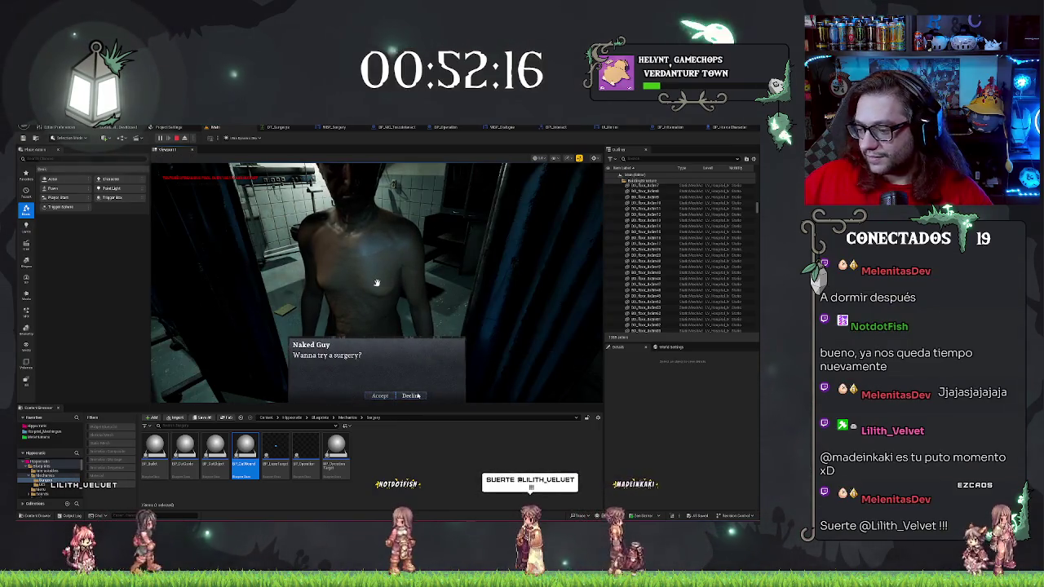
{"action": "left_click", "coordinate": [417, 396]}
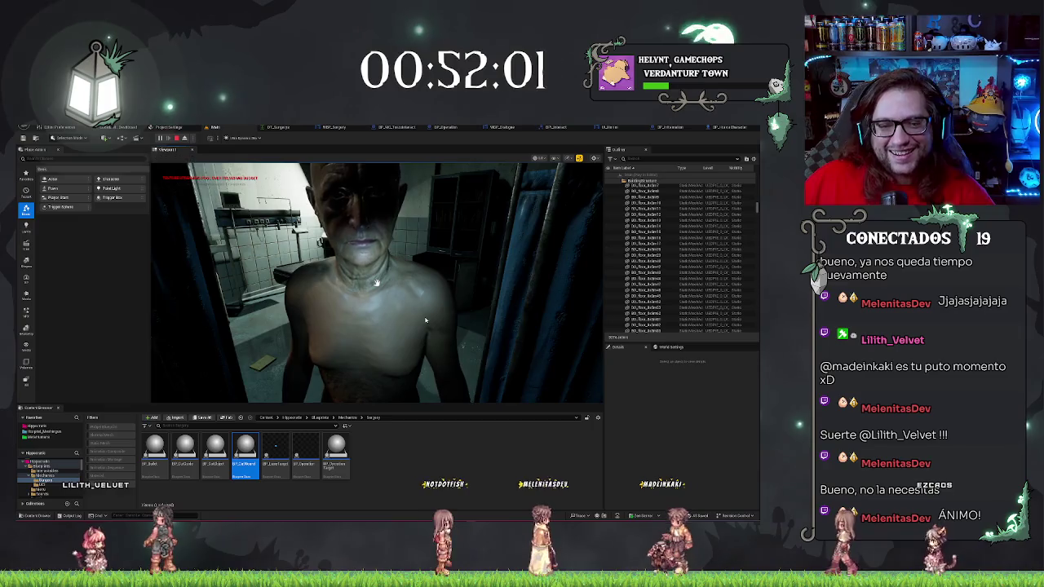
{"action": "left_click", "coordinate": [377, 282]}
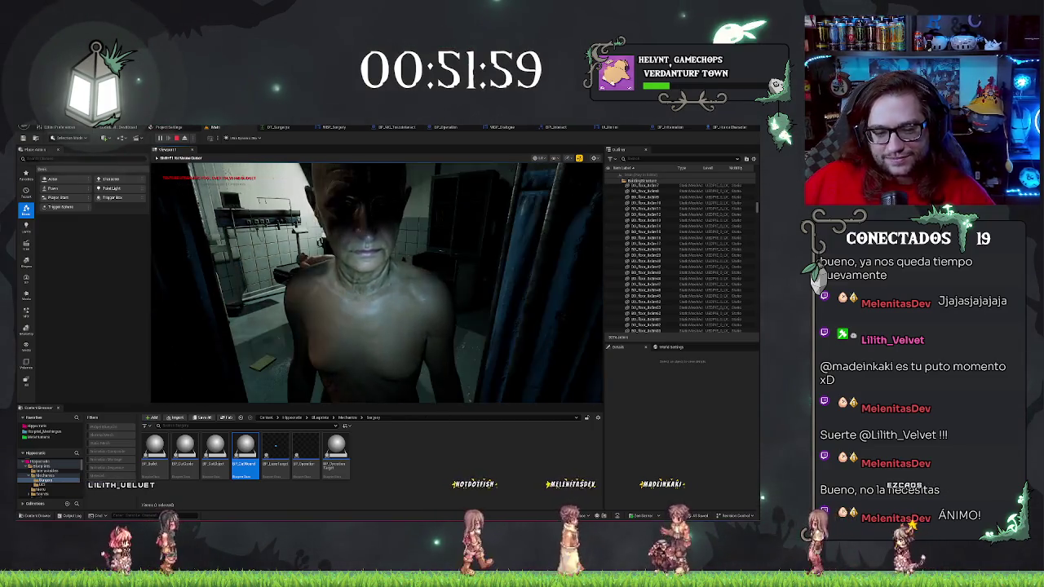